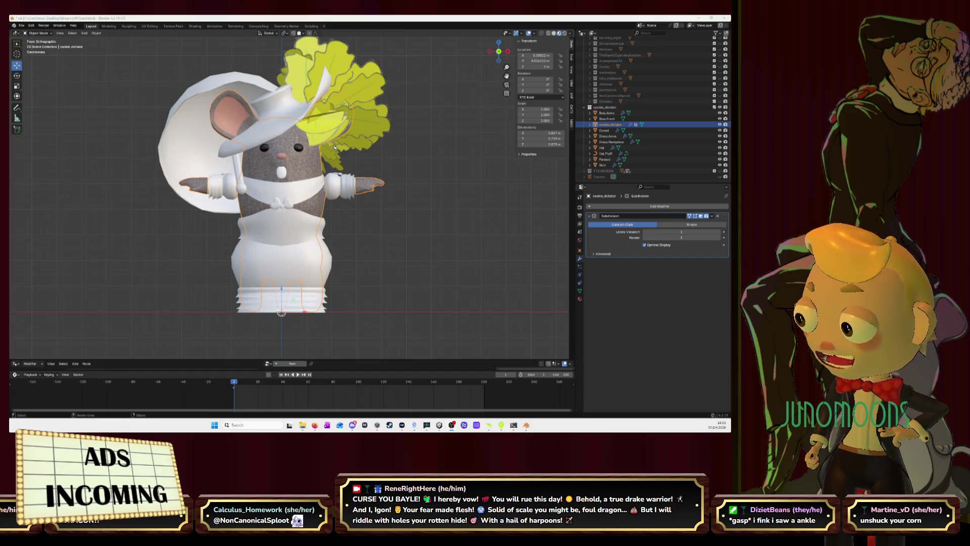
Switch from Blender to the browser showing the Serious Eats recipe
{"action": "key", "text": "alt+Tab"}
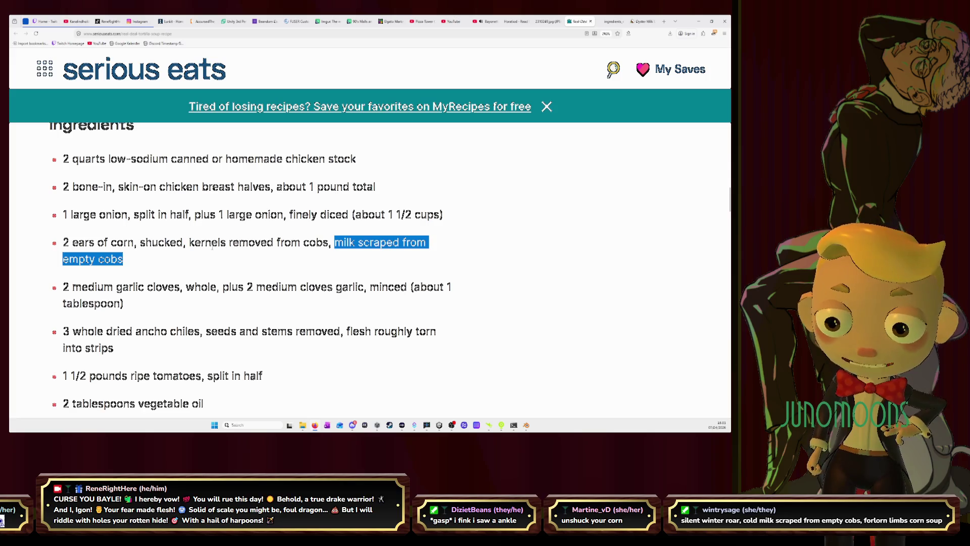
Highlight and clear phrases in the corn ingredient line, then switch to the Bayonetta video tab
{"action": "left_click", "coordinate": [204, 260]}
{"action": "left_click_drag", "start_coordinate": [62, 243], "coordinate": [333, 243]}
{"action": "left_click", "coordinate": [197, 243]}
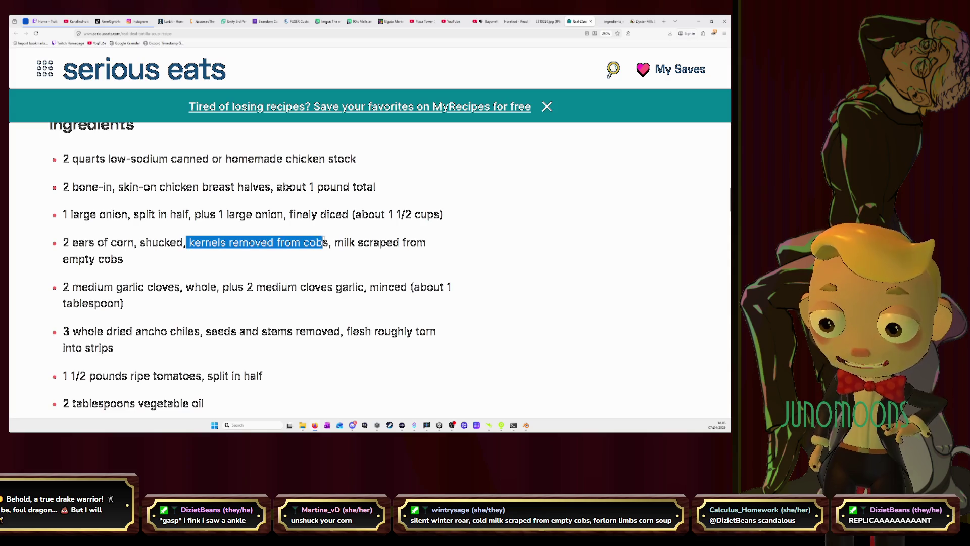
{"action": "left_click", "coordinate": [330, 270]}
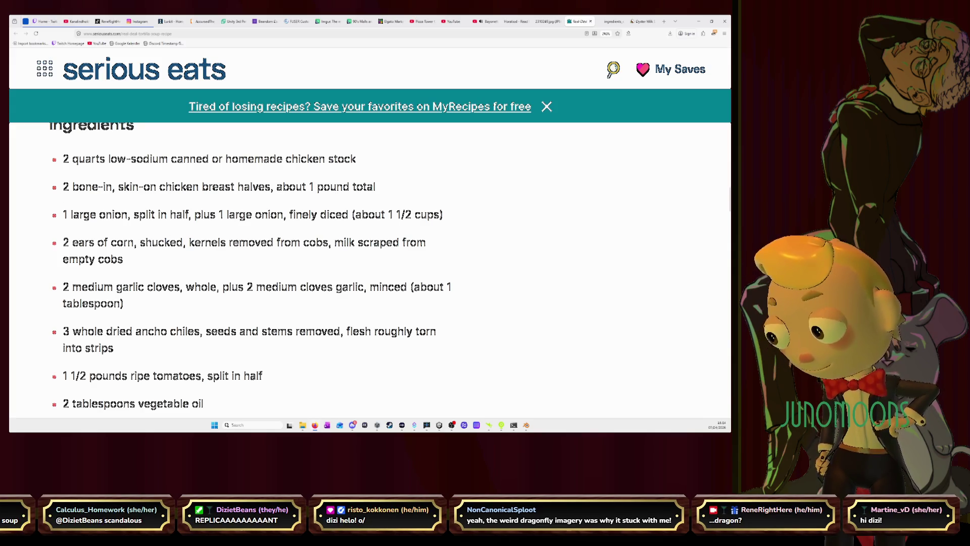
{"action": "left_click", "coordinate": [486, 21]}
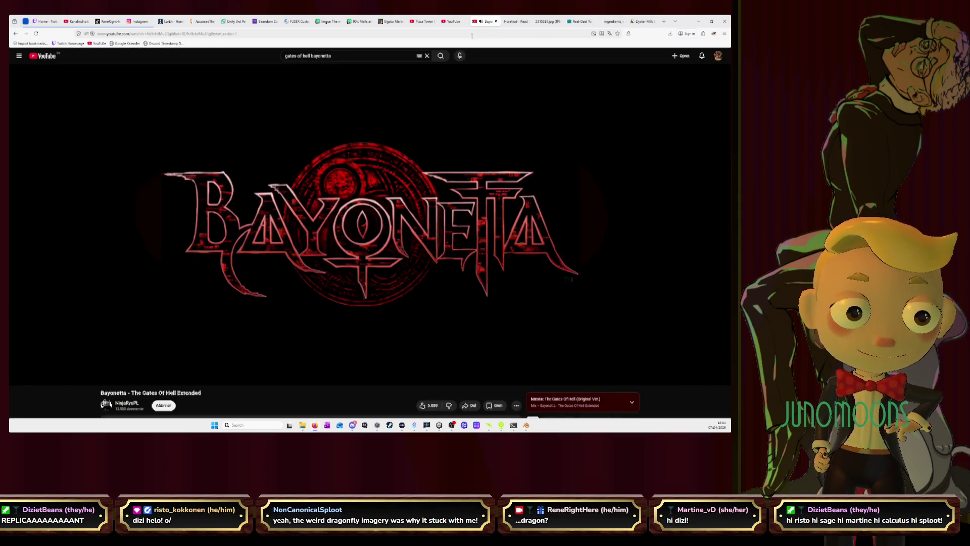
Pause the video, search YouTube for Ghost of Tsushima haiku music and pick the first hour-long result
{"action": "left_click", "coordinate": [370, 130]}
{"action": "left_click", "coordinate": [285, 55]}
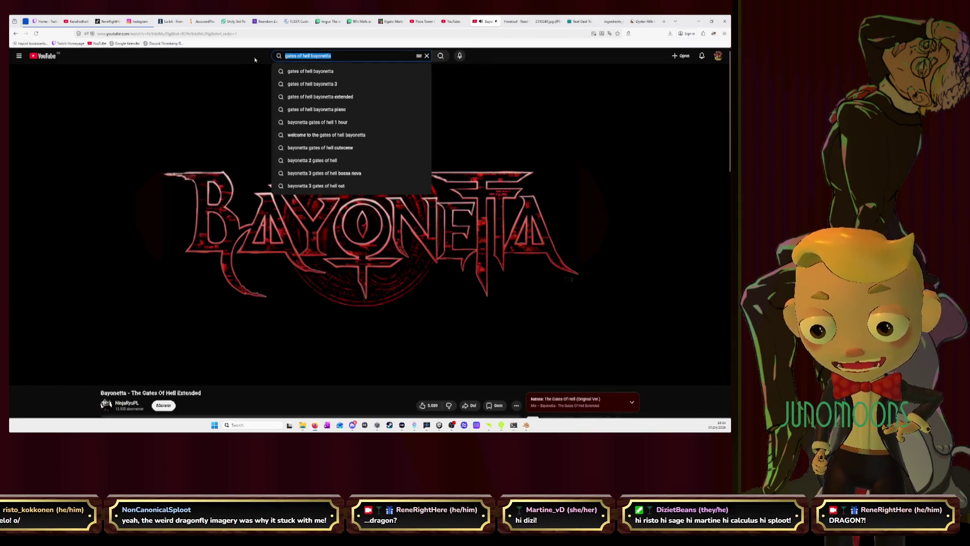
{"action": "type", "text": "music fo"}
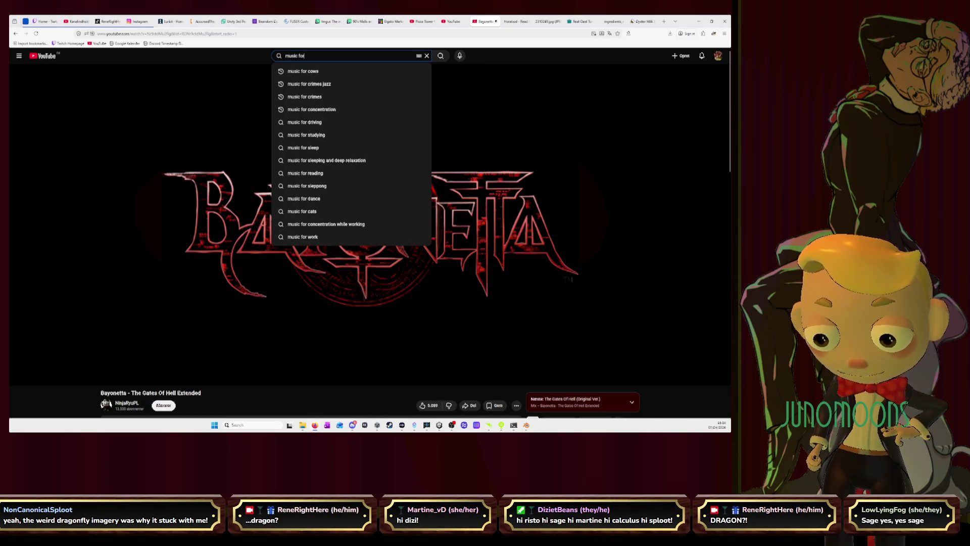
{"action": "type", "text": "r"}
{"action": "left_click", "coordinate": [454, 20]}
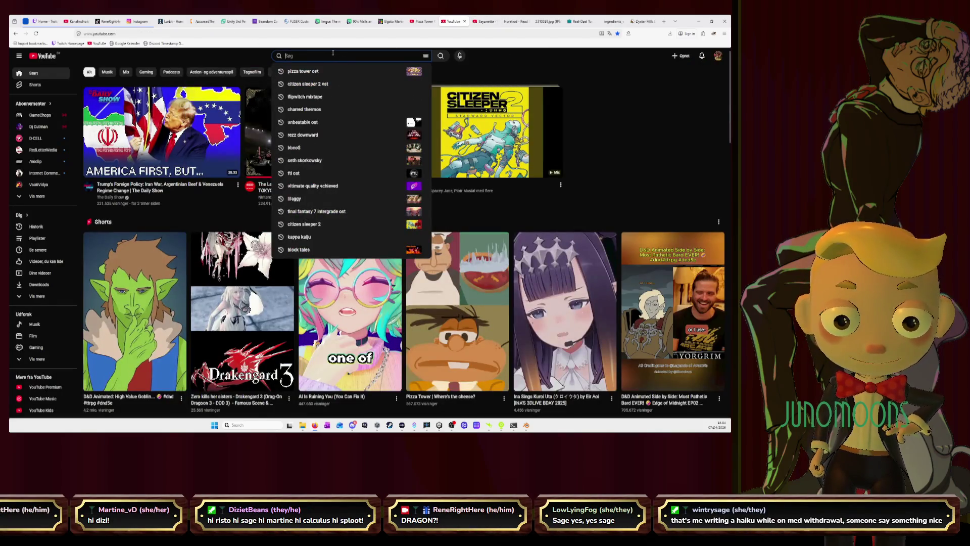
{"action": "type", "text": "music for"}
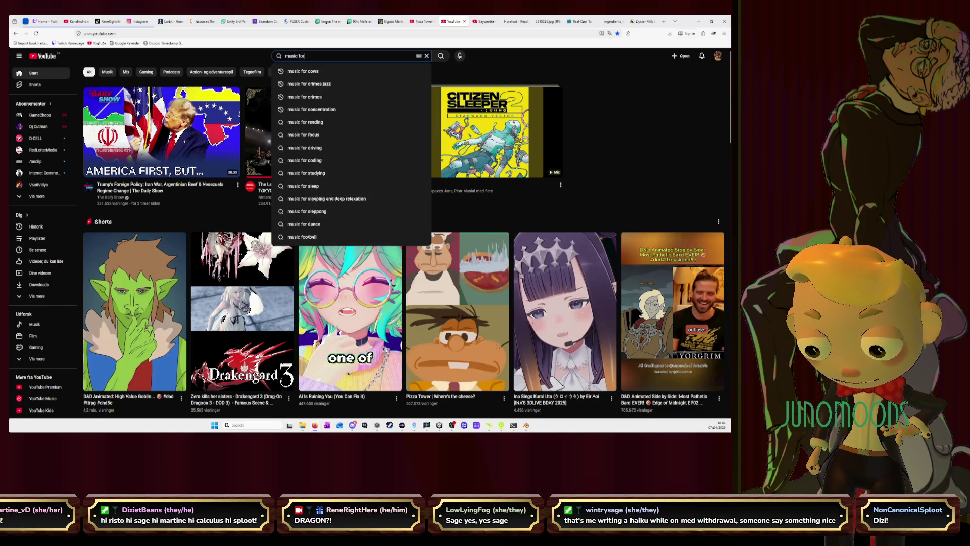
{"action": "type", "text": " haiku"}
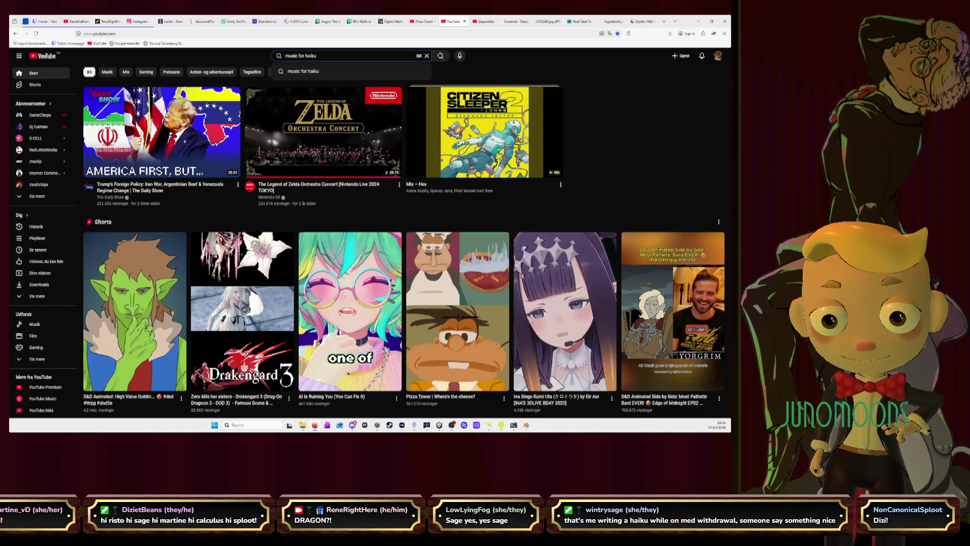
{"action": "type", "text": " ghost of"}
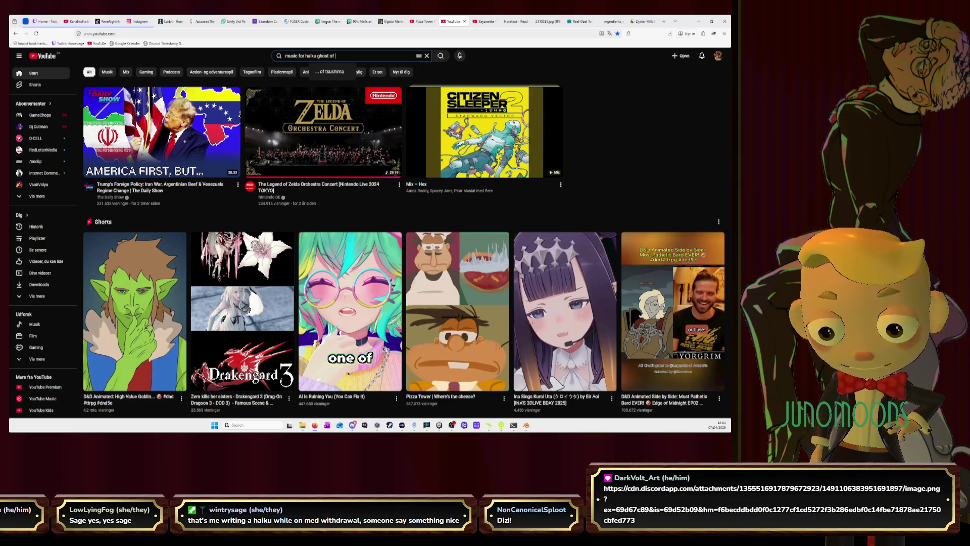
{"action": "left_click", "coordinate": [367, 72]}
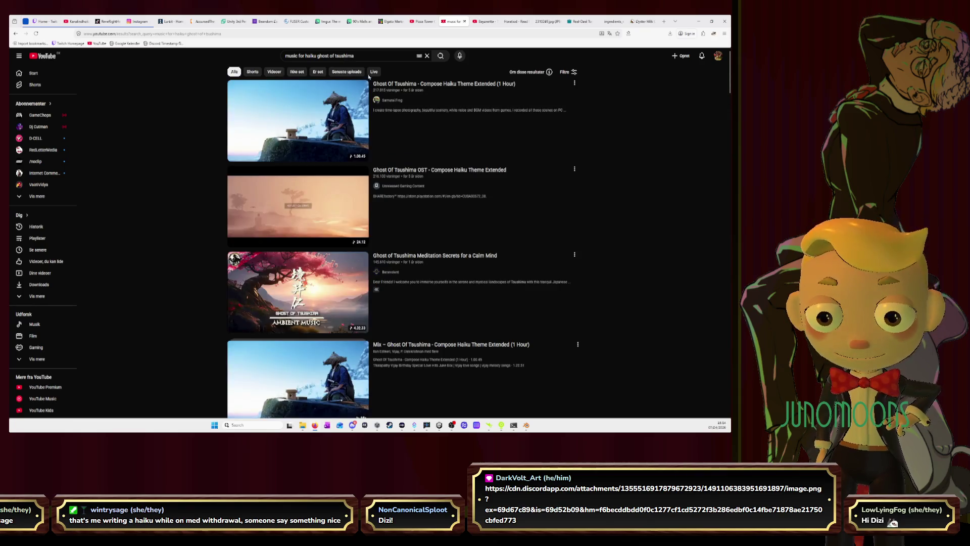
{"action": "mouse_move", "coordinate": [297, 119]}
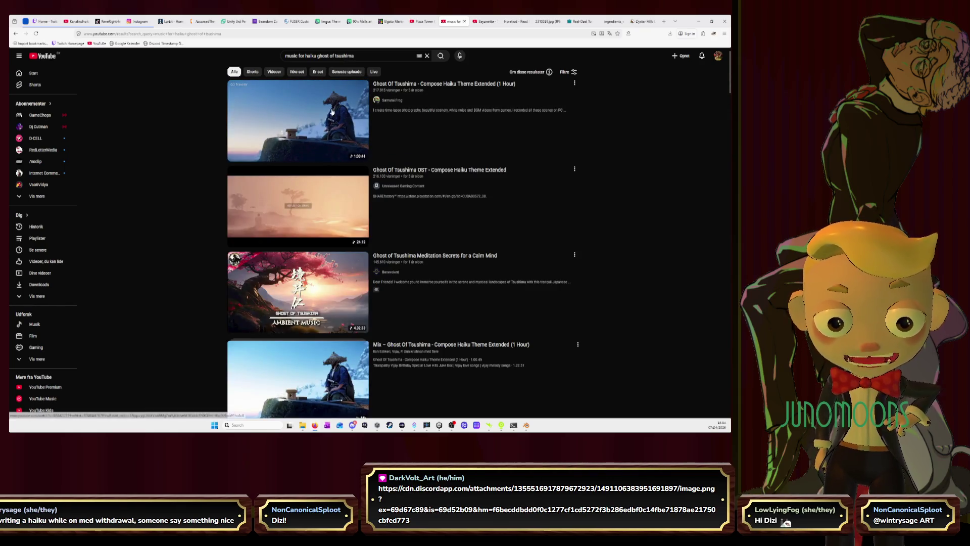
{"action": "left_click", "coordinate": [332, 112]}
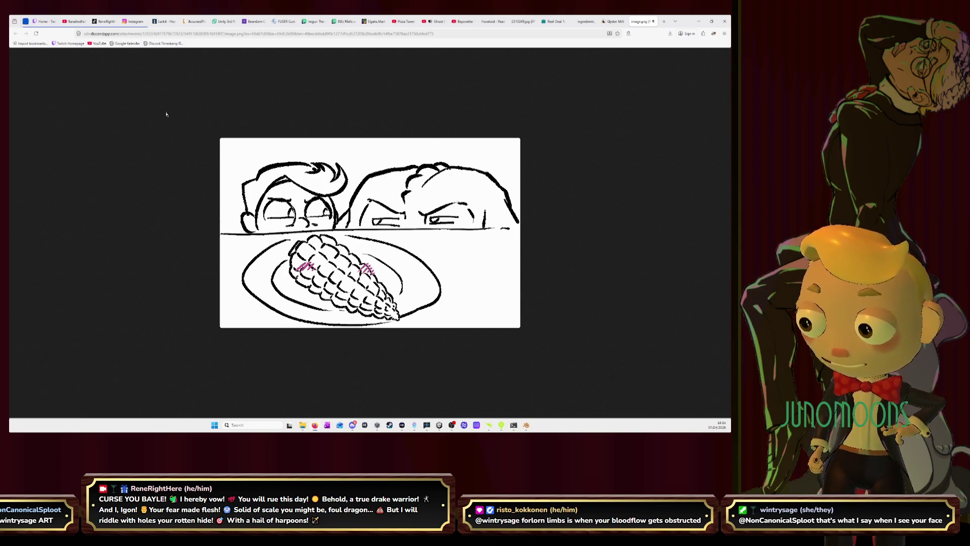
Return to the haiku theme video tab, then switch to the comic PDF tab
{"action": "left_click", "coordinate": [431, 21]}
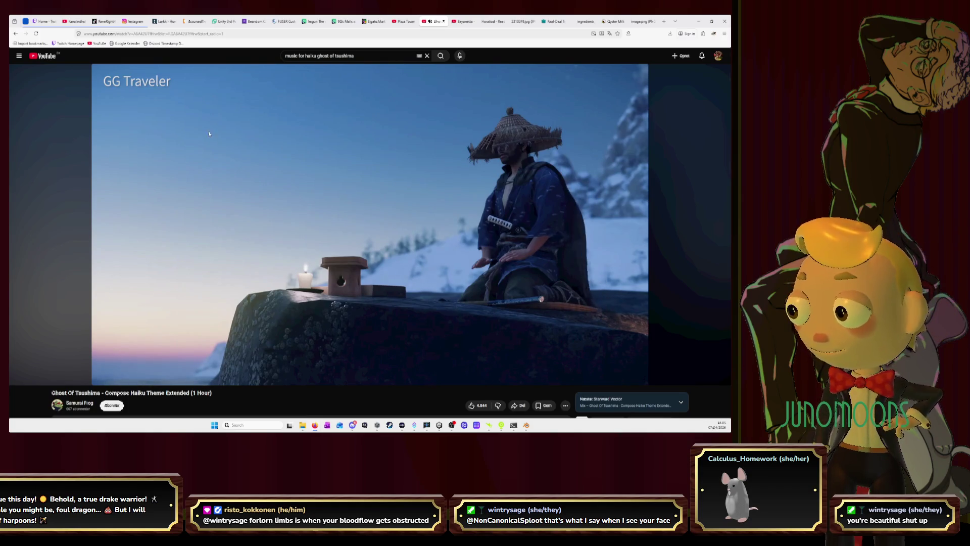
{"action": "left_click", "coordinate": [496, 20]}
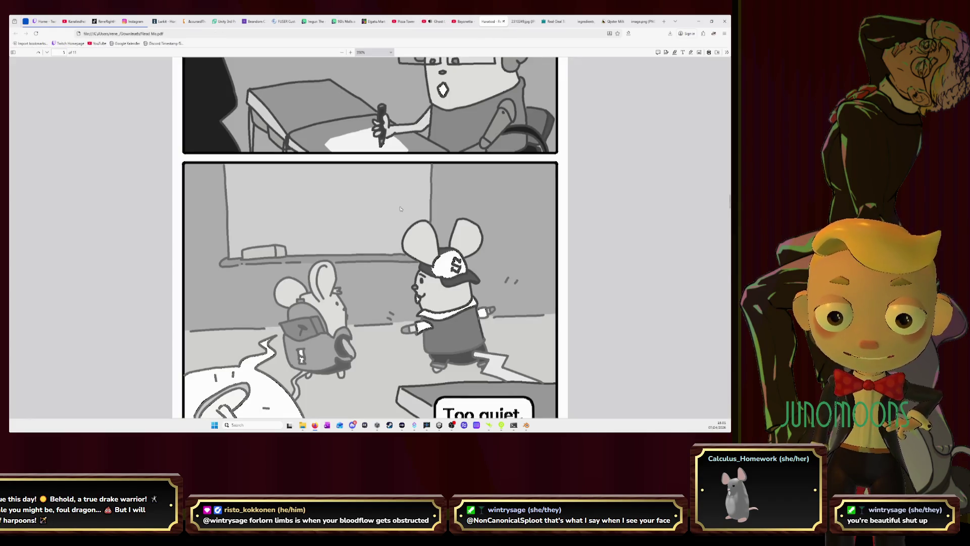
{"action": "scroll", "coordinate": [582, 248], "scroll_direction": "up", "scroll_amount": 5}
{"action": "scroll", "coordinate": [581, 248], "scroll_direction": "up", "scroll_amount": 5}
{"action": "scroll", "coordinate": [582, 248], "scroll_direction": "up", "scroll_amount": 5}
{"action": "scroll", "coordinate": [518, 244], "scroll_direction": "up", "scroll_amount": 5}
{"action": "scroll", "coordinate": [518, 244], "scroll_direction": "up", "scroll_amount": 5}
{"action": "scroll", "coordinate": [518, 244], "scroll_direction": "up", "scroll_amount": 5}
{"action": "scroll", "coordinate": [517, 243], "scroll_direction": "up", "scroll_amount": 5}
{"action": "scroll", "coordinate": [517, 241], "scroll_direction": "up", "scroll_amount": 5}
{"action": "scroll", "coordinate": [516, 241], "scroll_direction": "up", "scroll_amount": 5}
{"action": "scroll", "coordinate": [516, 240], "scroll_direction": "up", "scroll_amount": 5}
{"action": "scroll", "coordinate": [512, 238], "scroll_direction": "up", "scroll_amount": 5}
{"action": "scroll", "coordinate": [496, 238], "scroll_direction": "up", "scroll_amount": 5}
{"action": "scroll", "coordinate": [496, 237], "scroll_direction": "up", "scroll_amount": 3}
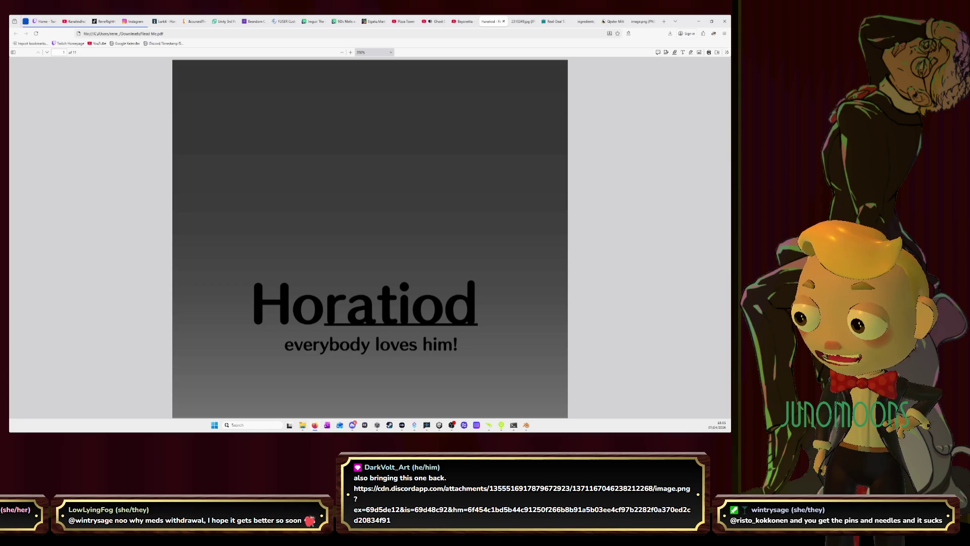
Jump to the last tab showing the crying-character sketch with Ctrl+9
{"action": "key", "text": "ctrl+9"}
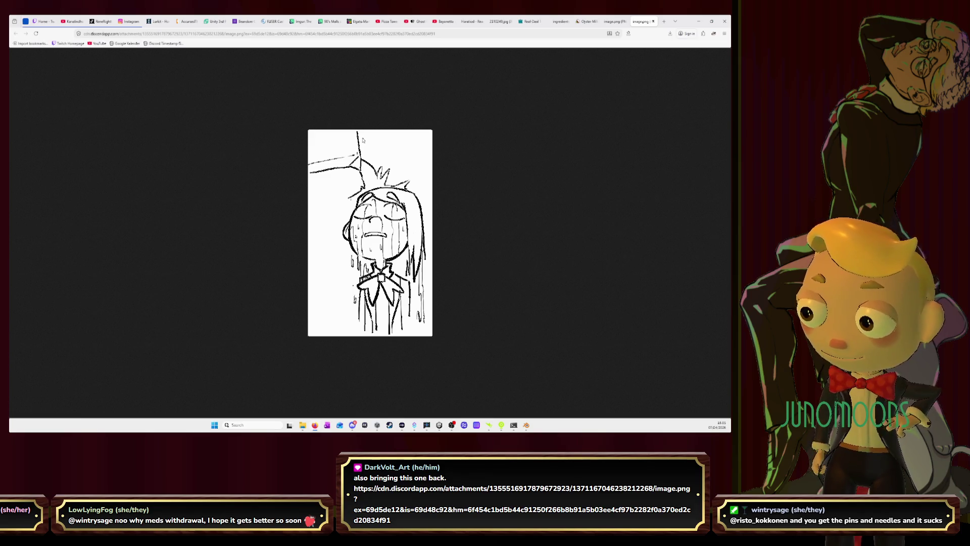
Close the oyster article, ingredients-label photo and corn sketch tabs, leaving the Serious Eats recipe
{"action": "left_click", "coordinate": [612, 21]}
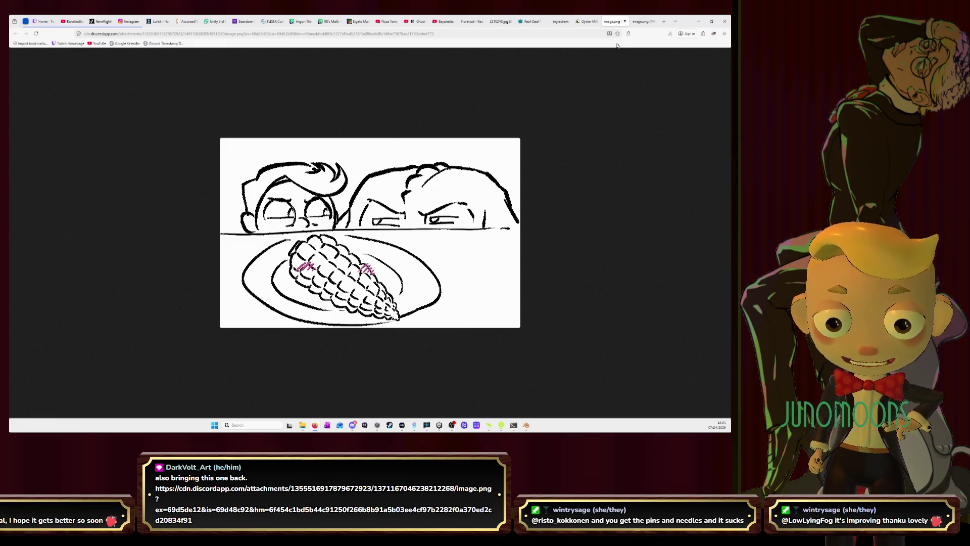
{"action": "left_click", "coordinate": [585, 21]}
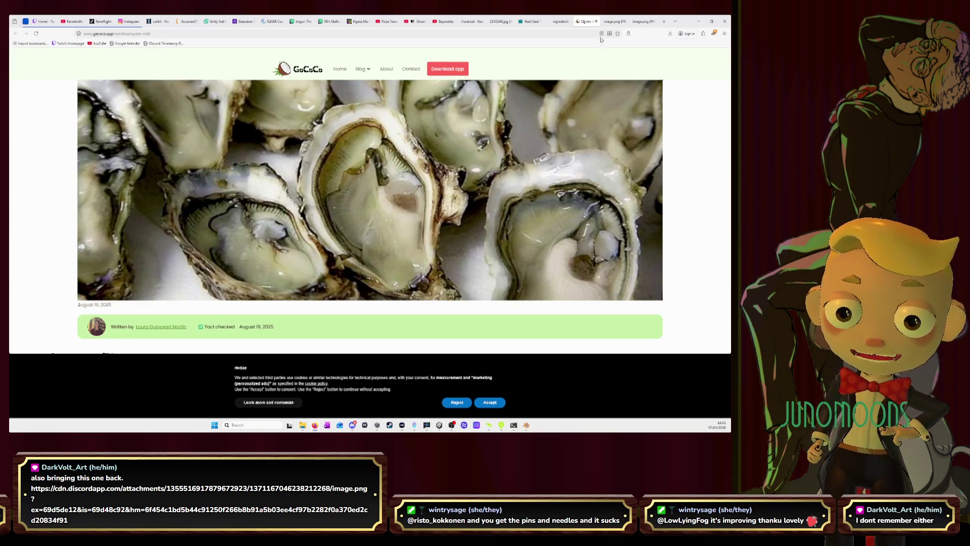
{"action": "key", "text": "ctrl+w"}
{"action": "left_click", "coordinate": [564, 23]}
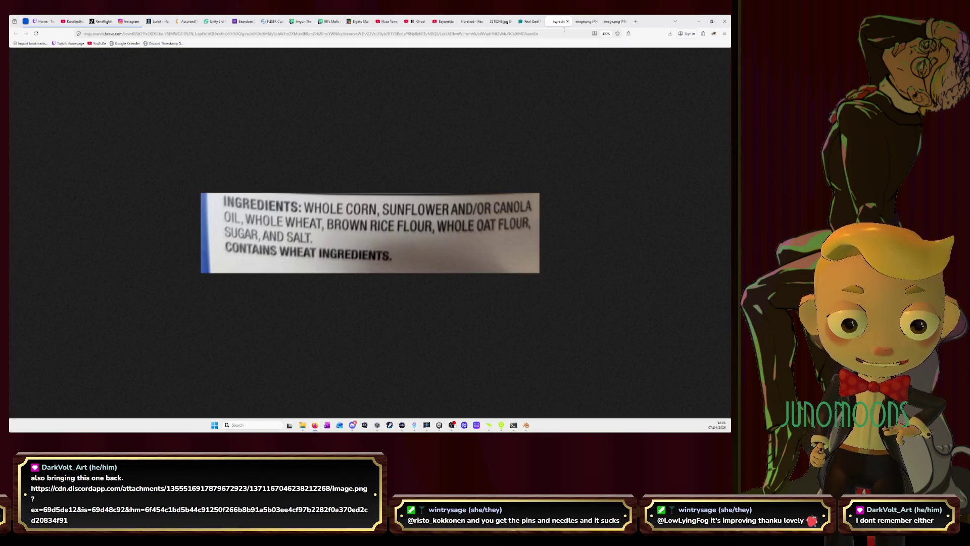
{"action": "left_click", "coordinate": [567, 23]}
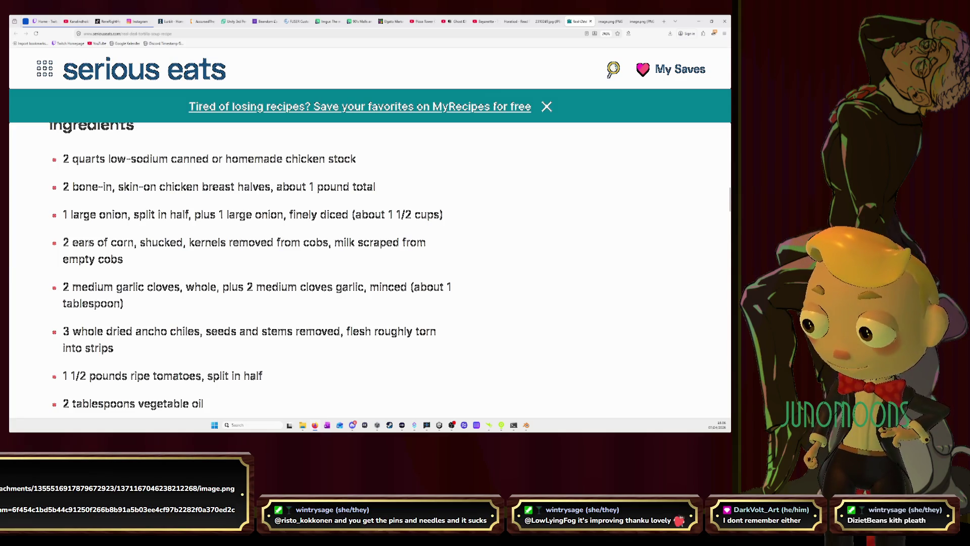
Highlight the corn, ancho chile and tomato prep notes in the ingredient list
{"action": "mouse_move", "coordinate": [62, 242]}
{"action": "left_mouse_down"}
{"action": "mouse_move", "coordinate": [428, 243]}
{"action": "mouse_move", "coordinate": [197, 265]}
{"action": "left_mouse_up"}
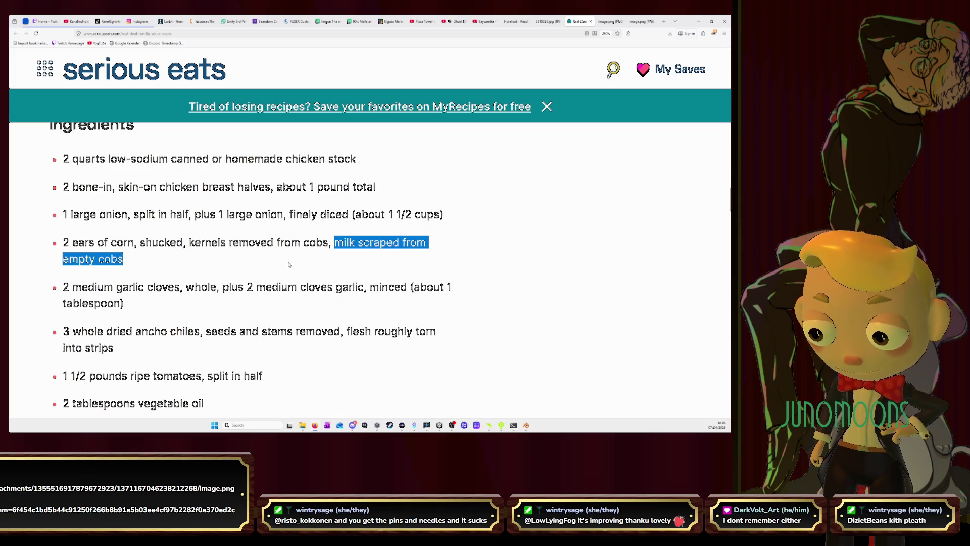
{"action": "scroll", "coordinate": [288, 264], "scroll_direction": "down", "scroll_amount": 2}
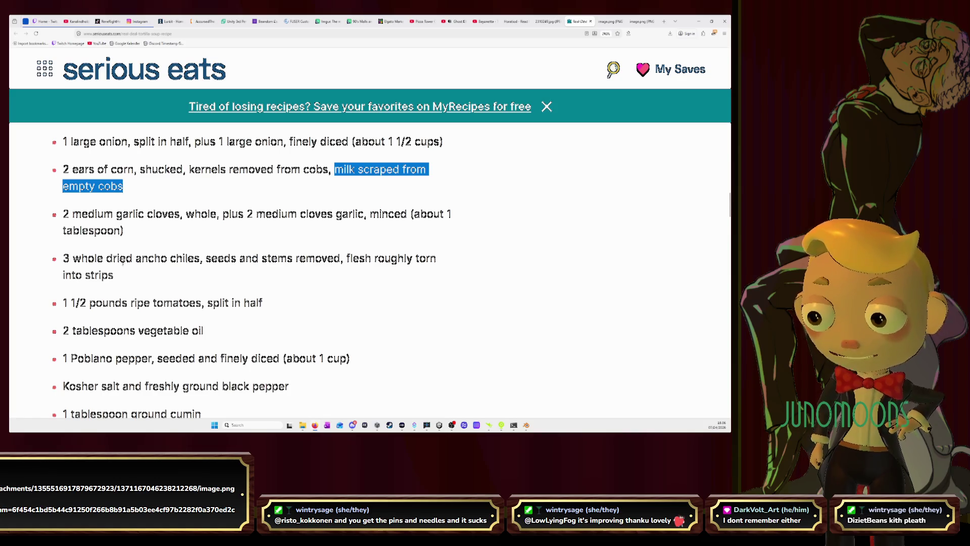
{"action": "mouse_move", "coordinate": [62, 258]}
{"action": "left_mouse_down"}
{"action": "mouse_move", "coordinate": [342, 258]}
{"action": "mouse_move", "coordinate": [138, 271]}
{"action": "left_mouse_up"}
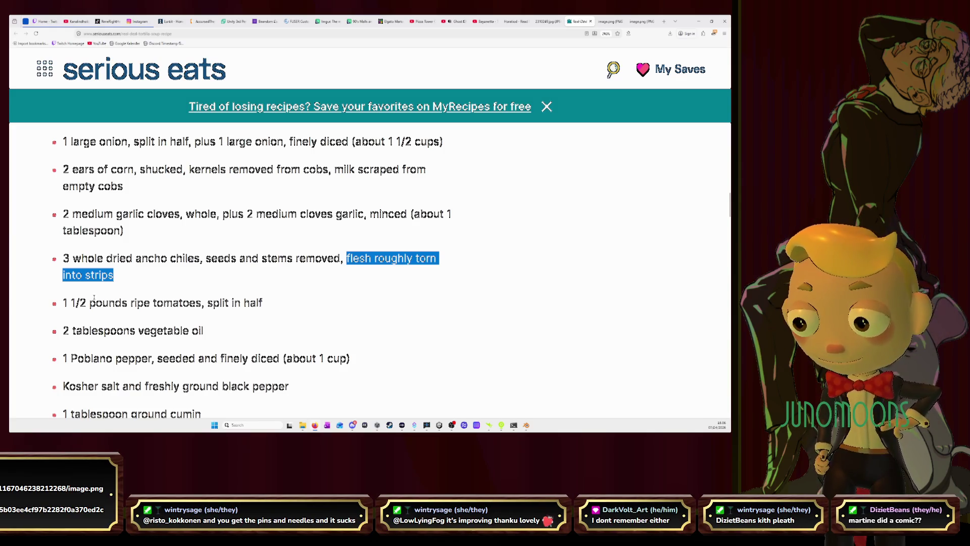
{"action": "left_click_drag", "start_coordinate": [63, 302], "coordinate": [264, 303]}
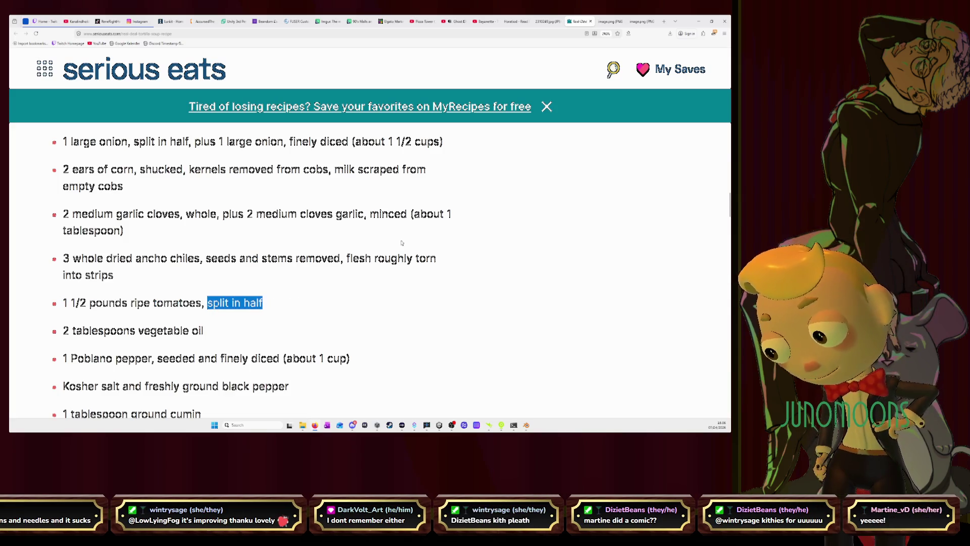
View the Horatiod comic PDF and the chips-and-sandwich image, close it, and switch back to Blender
{"action": "left_click", "coordinate": [518, 23]}
{"action": "scroll", "coordinate": [462, 200], "scroll_direction": "down", "scroll_amount": 3}
{"action": "scroll", "coordinate": [461, 201], "scroll_direction": "down", "scroll_amount": 2}
{"action": "scroll", "coordinate": [461, 200], "scroll_direction": "down", "scroll_amount": 2}
{"action": "scroll", "coordinate": [461, 201], "scroll_direction": "down", "scroll_amount": 4}
{"action": "scroll", "coordinate": [461, 202], "scroll_direction": "down", "scroll_amount": 2}
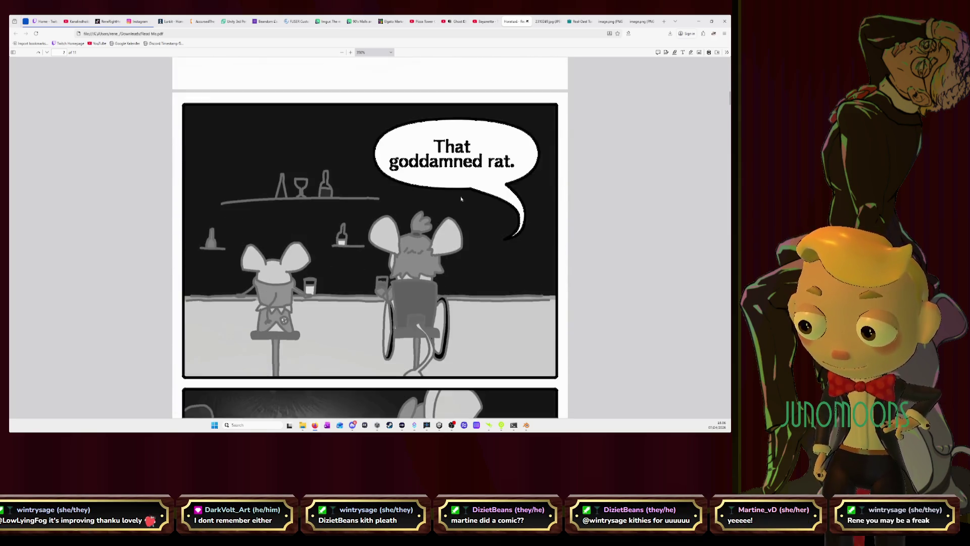
{"action": "scroll", "coordinate": [461, 199], "scroll_direction": "down", "scroll_amount": 2}
{"action": "scroll", "coordinate": [460, 199], "scroll_direction": "down", "scroll_amount": 2}
{"action": "scroll", "coordinate": [461, 199], "scroll_direction": "down", "scroll_amount": 2}
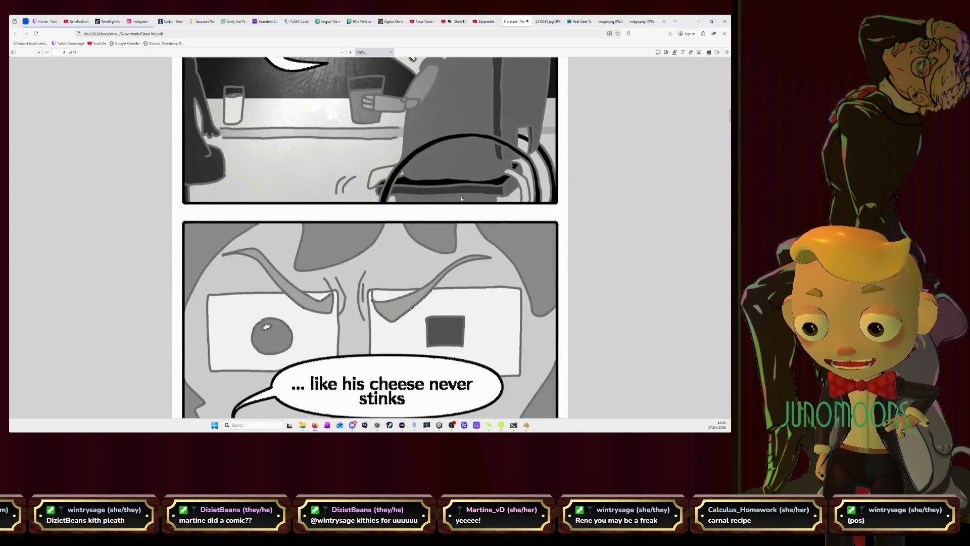
{"action": "scroll", "coordinate": [461, 198], "scroll_direction": "down", "scroll_amount": 2}
{"action": "scroll", "coordinate": [461, 199], "scroll_direction": "down", "scroll_amount": 2}
{"action": "scroll", "coordinate": [461, 199], "scroll_direction": "down", "scroll_amount": 2}
{"action": "scroll", "coordinate": [462, 199], "scroll_direction": "down", "scroll_amount": 2}
{"action": "scroll", "coordinate": [461, 199], "scroll_direction": "down", "scroll_amount": 2}
{"action": "scroll", "coordinate": [462, 200], "scroll_direction": "up", "scroll_amount": 2}
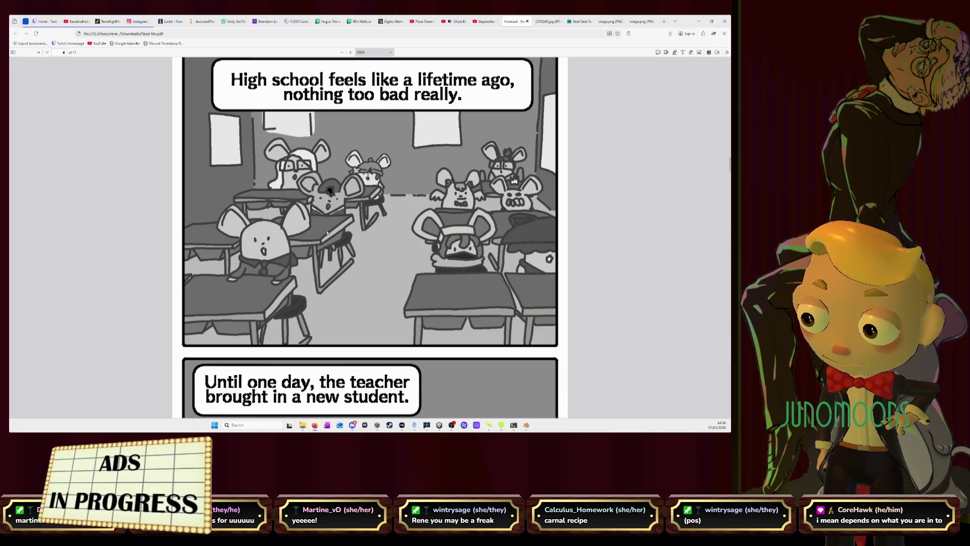
{"action": "left_click", "coordinate": [552, 22]}
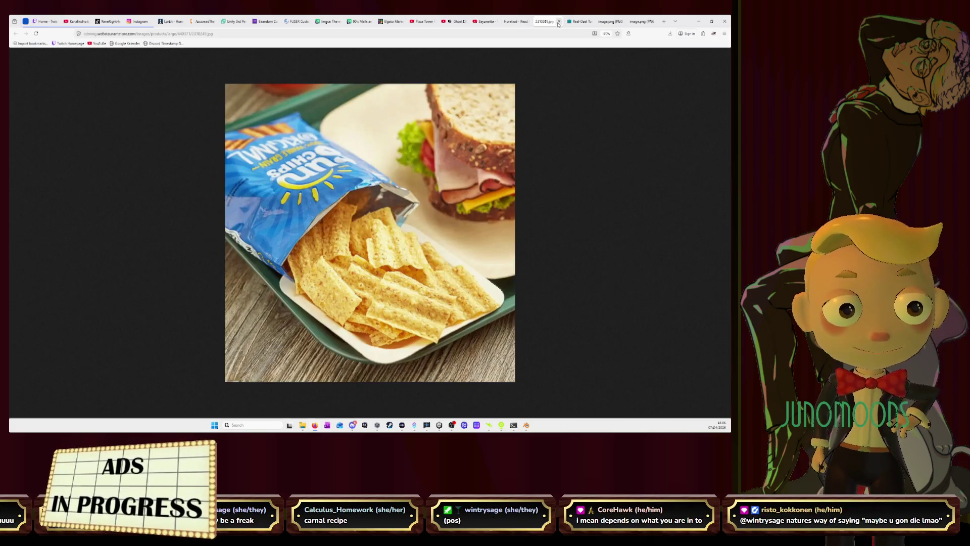
{"action": "left_click", "coordinate": [559, 21]}
{"action": "key", "text": "alt+Tab"}
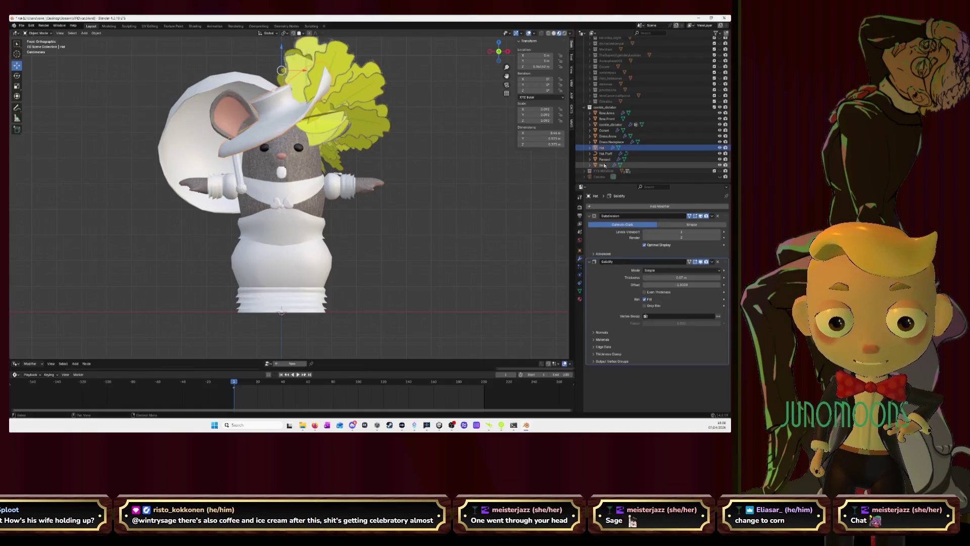
Rename the Skirt object to Dress.Skirt in the Outliner
{"action": "key", "text": "Down"}
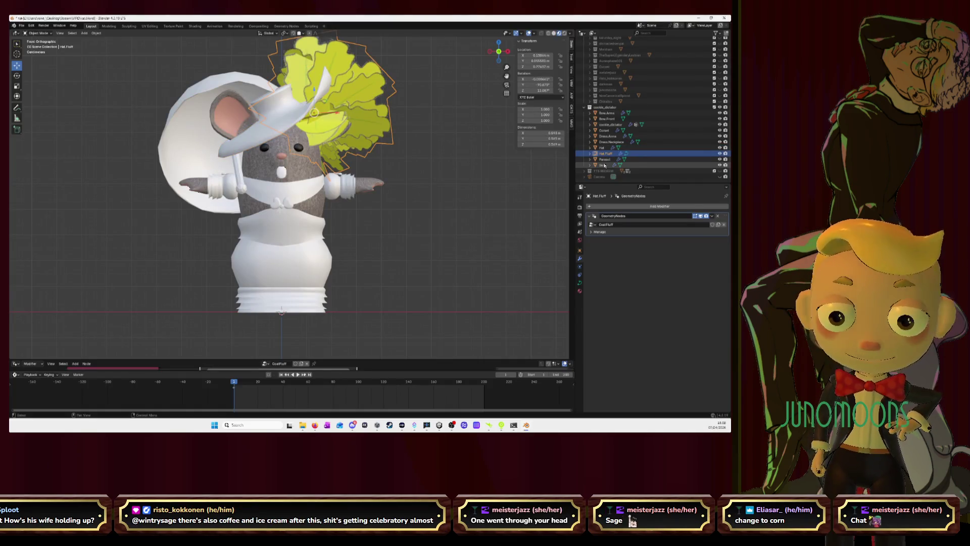
{"action": "key", "text": "Down"}
{"action": "left_click", "coordinate": [604, 165]}
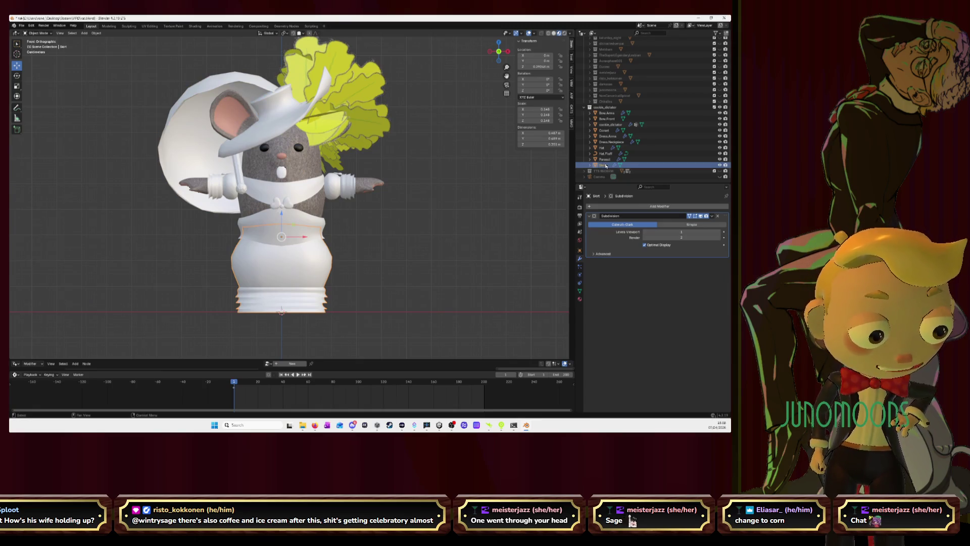
{"action": "double_click", "coordinate": [606, 166]}
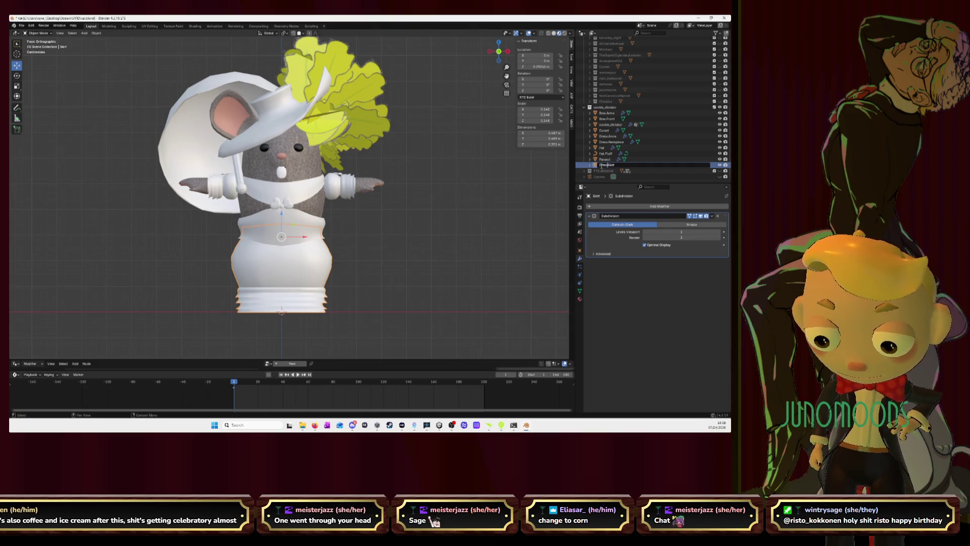
{"action": "key", "text": "Return"}
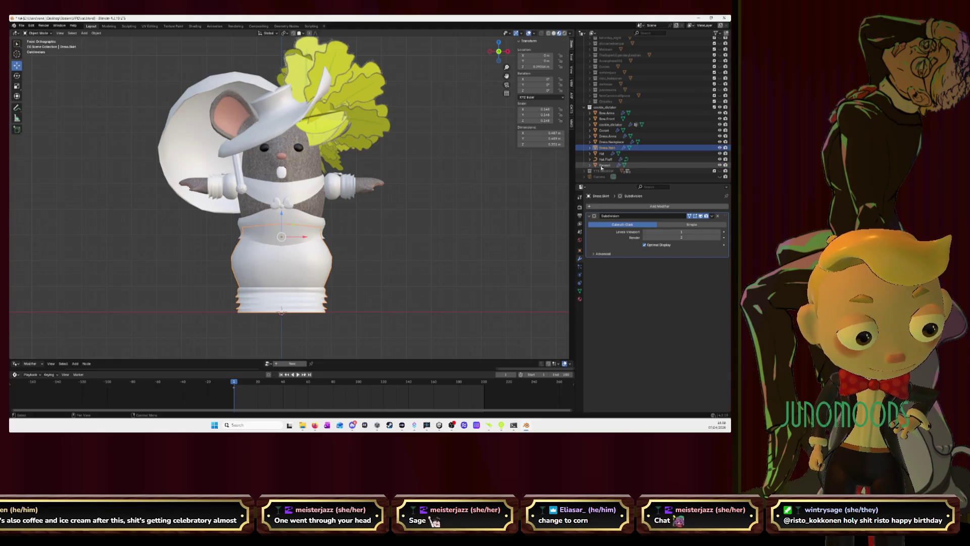
Select Hat then Parasol to inspect the Parasol's Subdivision Surface modifier
{"action": "left_click", "coordinate": [615, 154]}
{"action": "key", "text": "Down"}
{"action": "key", "text": "Down"}
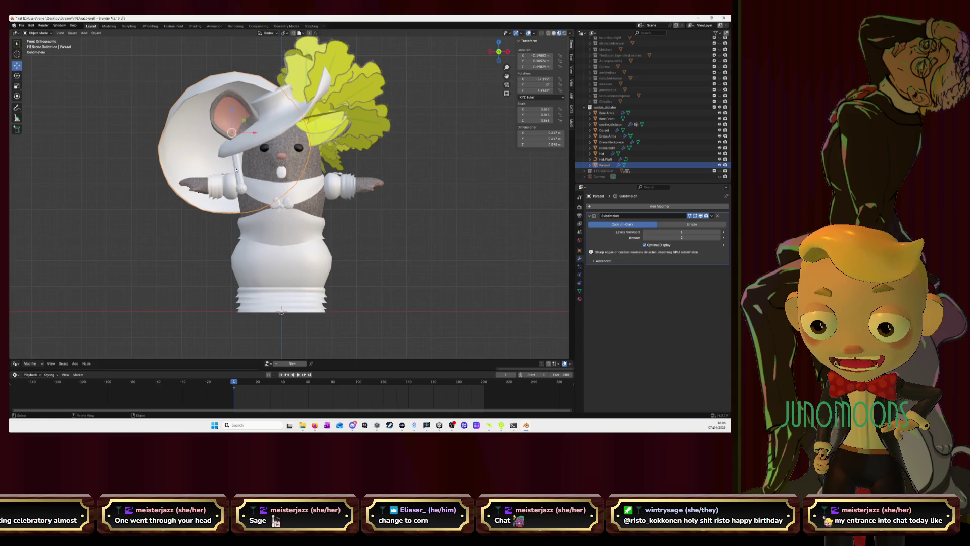
Reselect the parasol and rotate it about 27 degrees around its vertical axis from top view
{"action": "key", "text": "alt+a"}
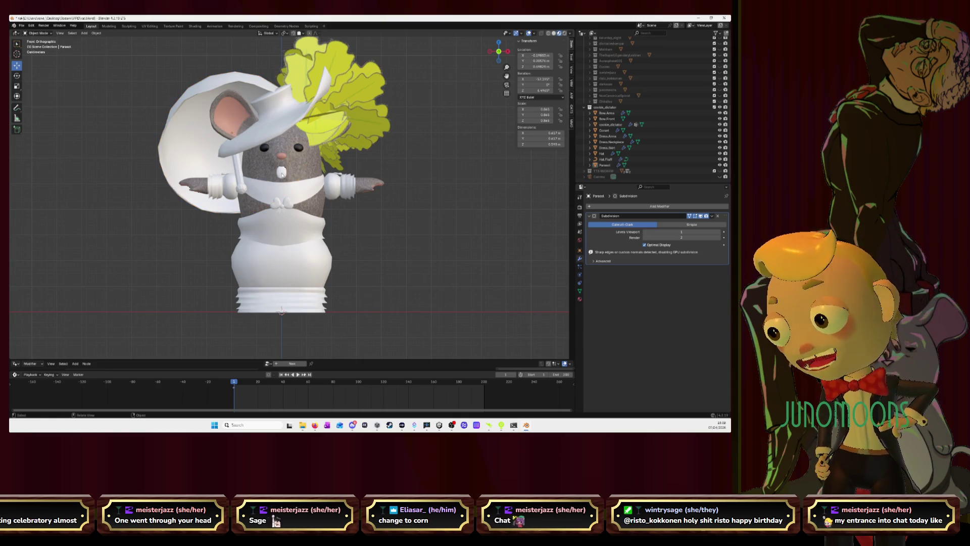
{"action": "left_click", "coordinate": [244, 161]}
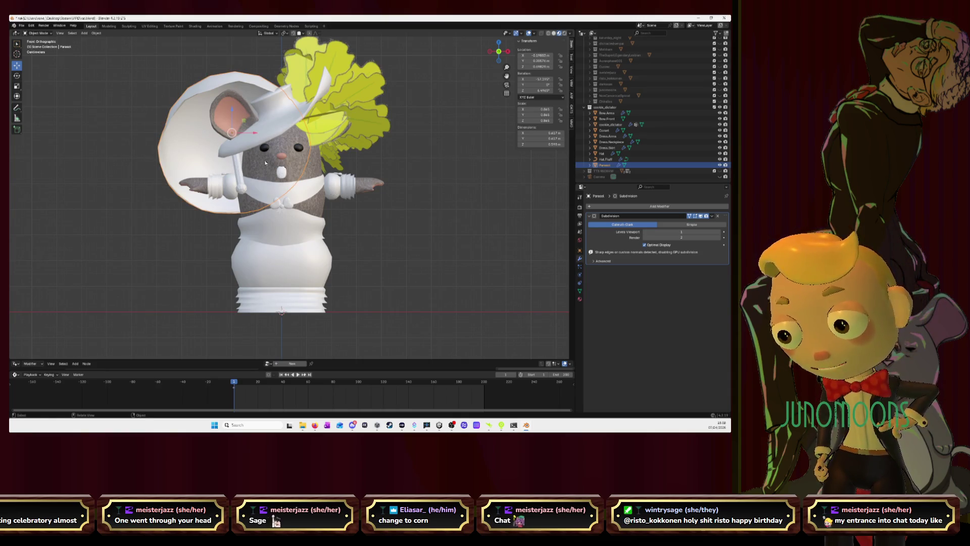
{"action": "left_click", "coordinate": [499, 42]}
{"action": "left_click", "coordinate": [17, 75]}
{"action": "mouse_move", "coordinate": [252, 161]}
{"action": "left_mouse_down"}
{"action": "mouse_move", "coordinate": [244, 148]}
{"action": "mouse_move", "coordinate": [261, 160]}
{"action": "left_mouse_up"}
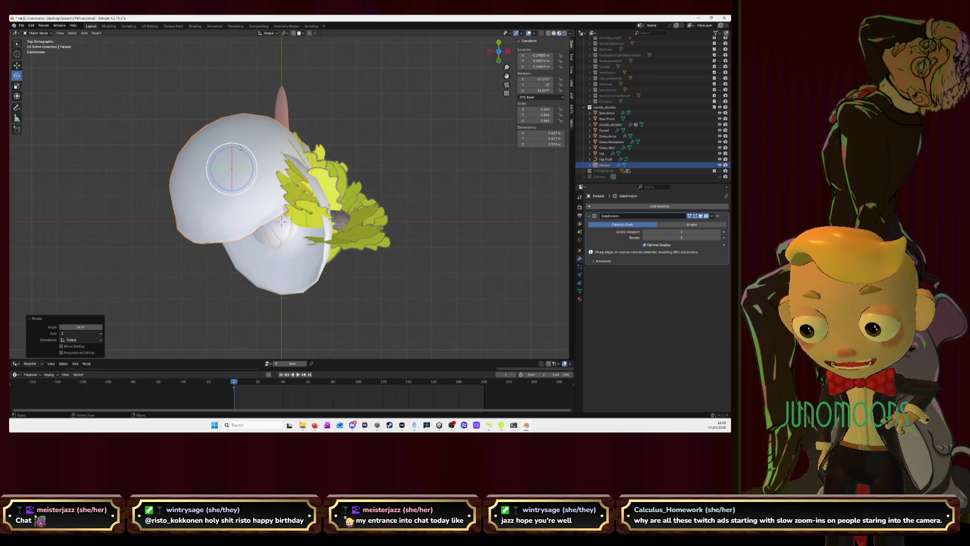
Move the parasol toward the mouse's hand and raise it slightly, checking from several angles
{"action": "left_click", "coordinate": [16, 66]}
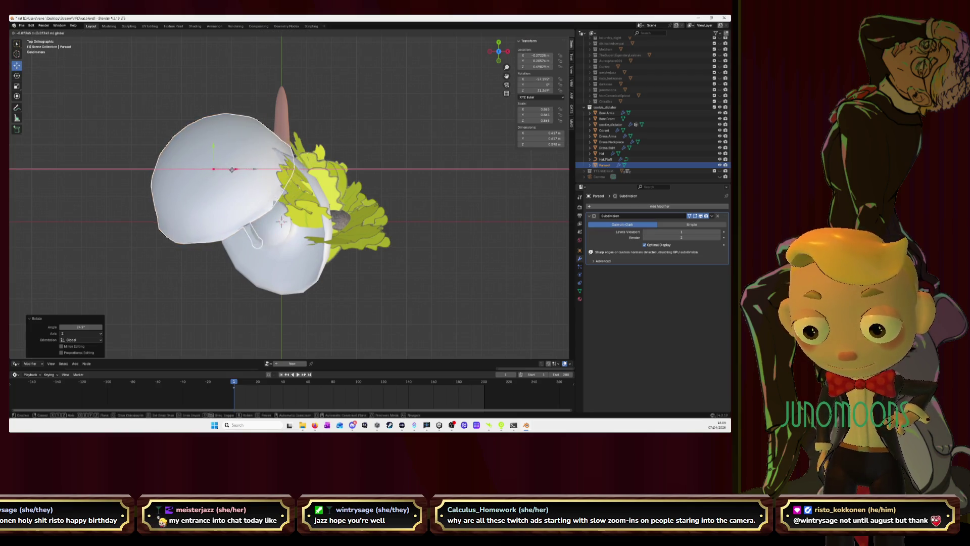
{"action": "left_click_drag", "start_coordinate": [252, 169], "coordinate": [247, 169]}
{"action": "mouse_move", "coordinate": [248, 169]}
{"action": "middle_mouse_down"}
{"action": "mouse_move", "coordinate": [300, 126]}
{"action": "mouse_move", "coordinate": [257, 174]}
{"action": "mouse_move", "coordinate": [268, 156]}
{"action": "middle_mouse_up"}
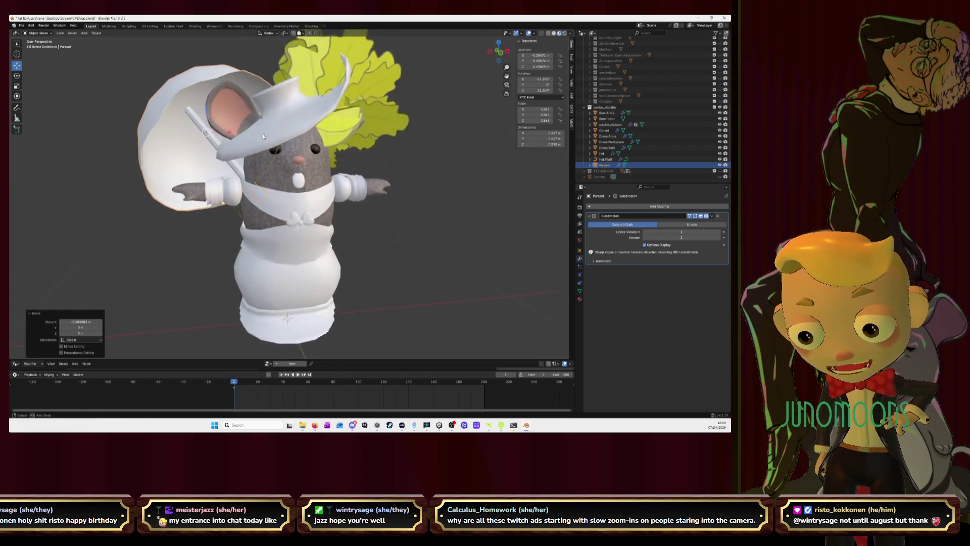
{"action": "left_click_drag", "start_coordinate": [220, 140], "coordinate": [260, 149]}
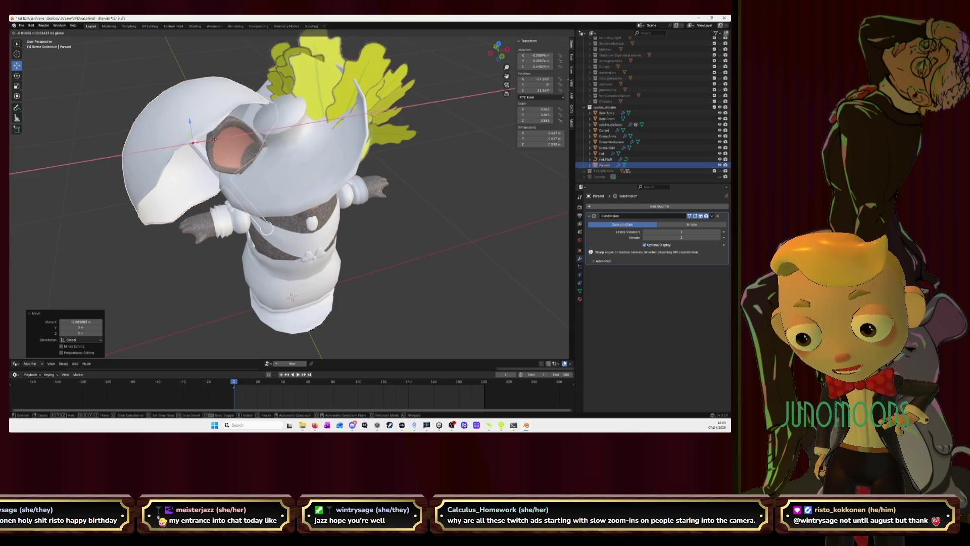
{"action": "mouse_move", "coordinate": [259, 151]}
{"action": "middle_mouse_down"}
{"action": "mouse_move", "coordinate": [267, 124]}
{"action": "mouse_move", "coordinate": [206, 117]}
{"action": "middle_mouse_up"}
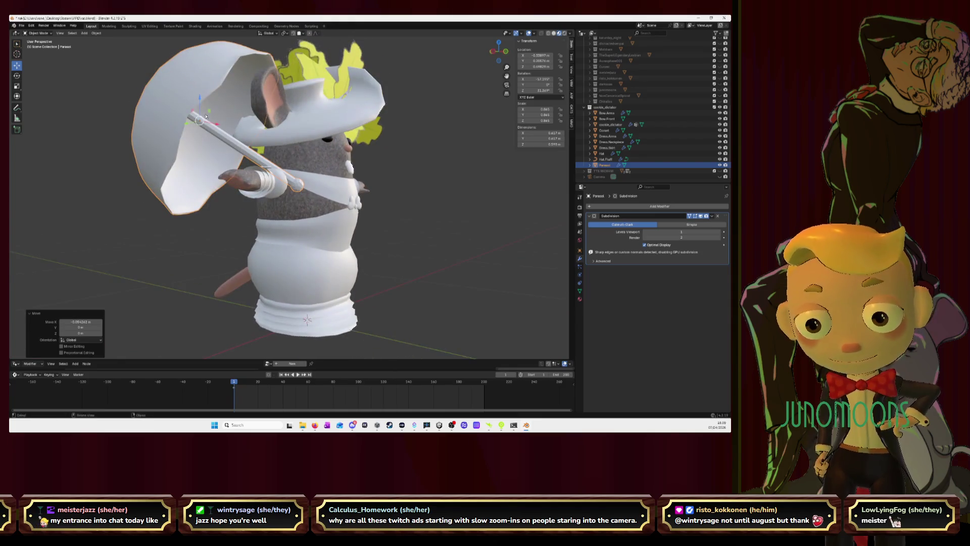
{"action": "left_click_drag", "start_coordinate": [201, 99], "coordinate": [200, 96]}
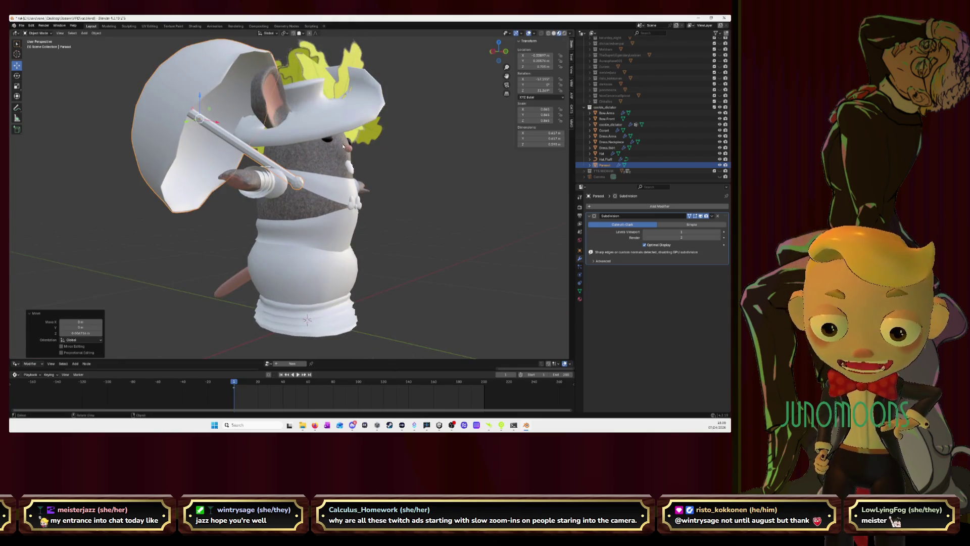
{"action": "middle_click_drag", "start_coordinate": [358, 134], "coordinate": [323, 119]}
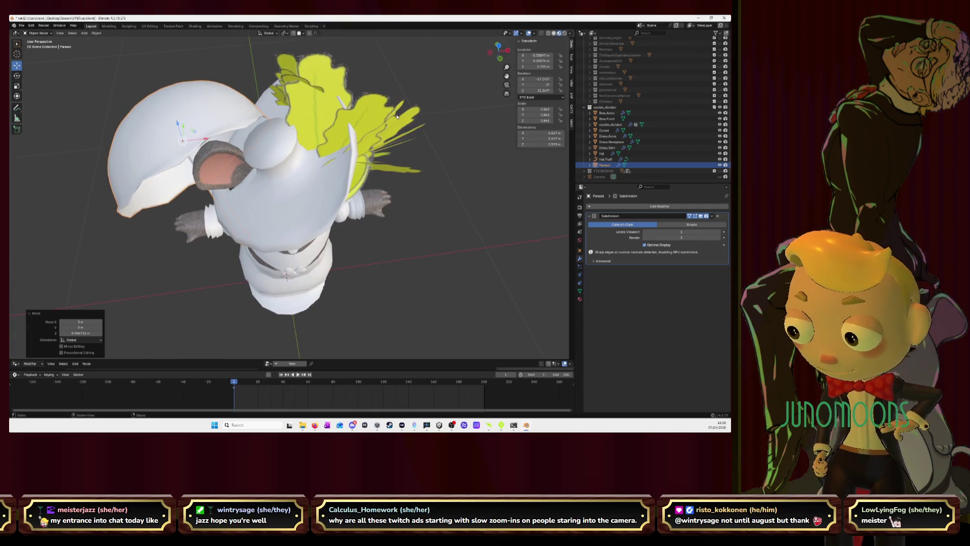
Rotate the parasol about the vertical axis in top view, then view it from the front
{"action": "key", "text": "shift+space"}
{"action": "key", "text": "r"}
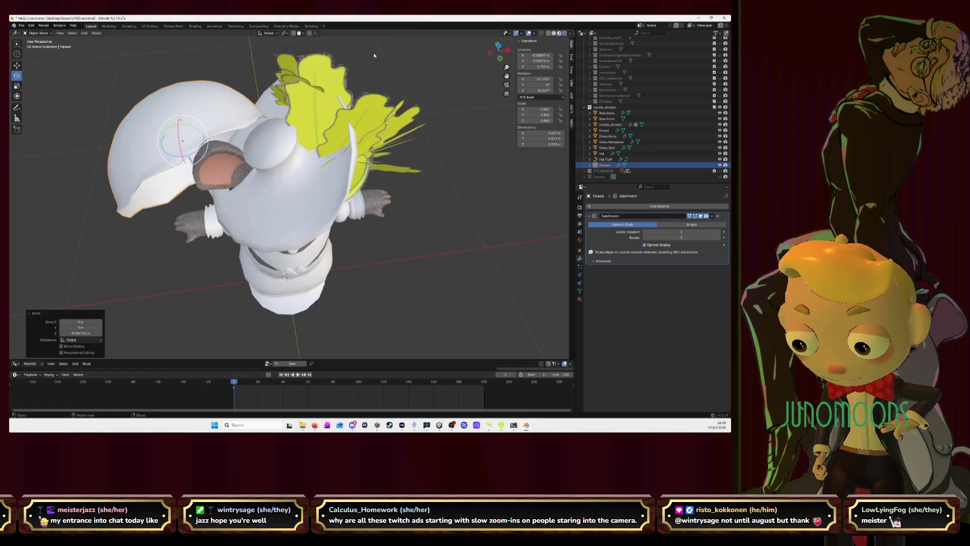
{"action": "left_click", "coordinate": [499, 47]}
{"action": "left_click_drag", "start_coordinate": [218, 179], "coordinate": [218, 170]}
{"action": "left_click", "coordinate": [494, 65]}
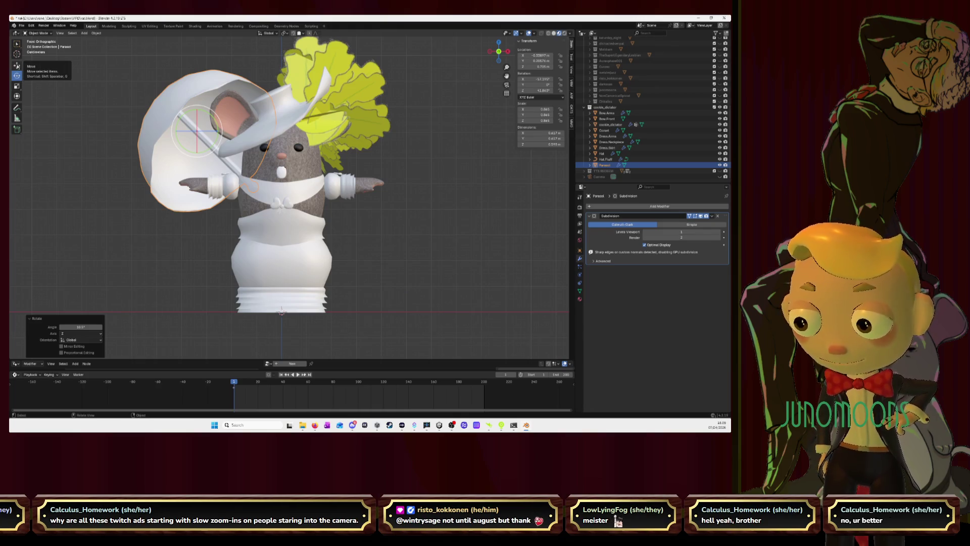
Slide the parasol left along X and raise it slightly so the handle meets the hand
{"action": "left_click", "coordinate": [16, 65]}
{"action": "left_click_drag", "start_coordinate": [218, 135], "coordinate": [203, 131]}
{"action": "middle_click_drag", "start_coordinate": [314, 142], "coordinate": [336, 123]}
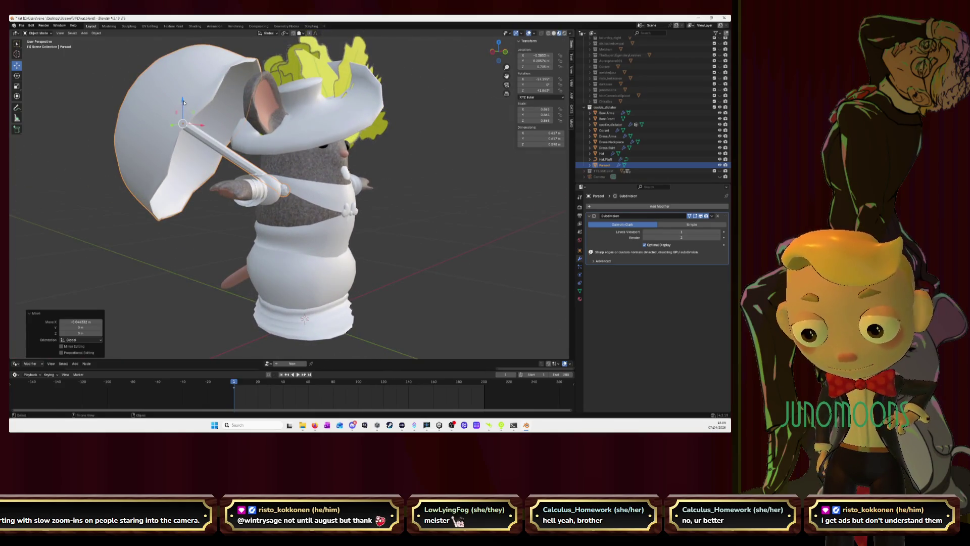
{"action": "left_click_drag", "start_coordinate": [183, 101], "coordinate": [183, 94]}
{"action": "left_click", "coordinate": [498, 43]}
{"action": "left_click", "coordinate": [17, 76]}
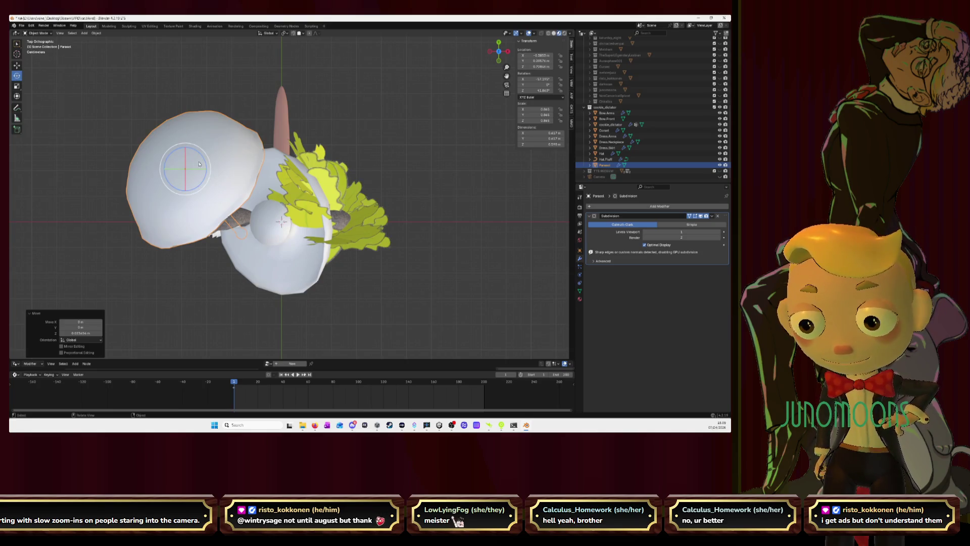
Rotate the parasol around the view axis and shift it up and slightly right
{"action": "left_click_drag", "start_coordinate": [204, 159], "coordinate": [211, 185]}
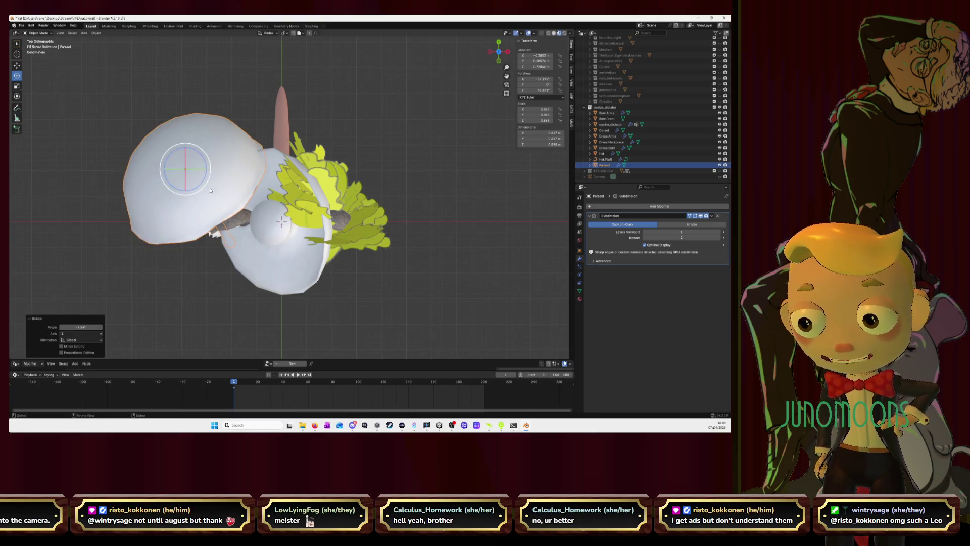
{"action": "left_click", "coordinate": [16, 66]}
{"action": "left_click_drag", "start_coordinate": [187, 172], "coordinate": [199, 157]}
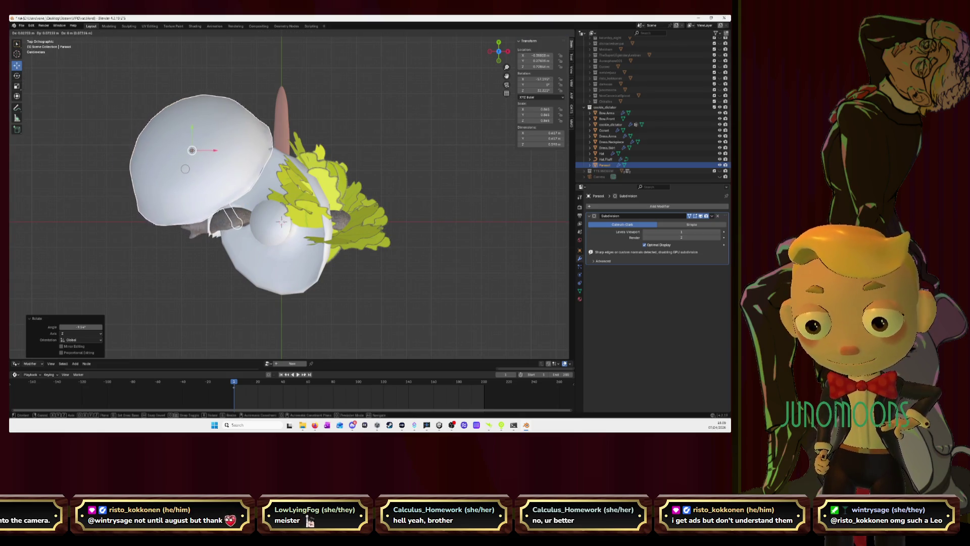
{"action": "middle_click_drag", "start_coordinate": [199, 157], "coordinate": [306, 121]}
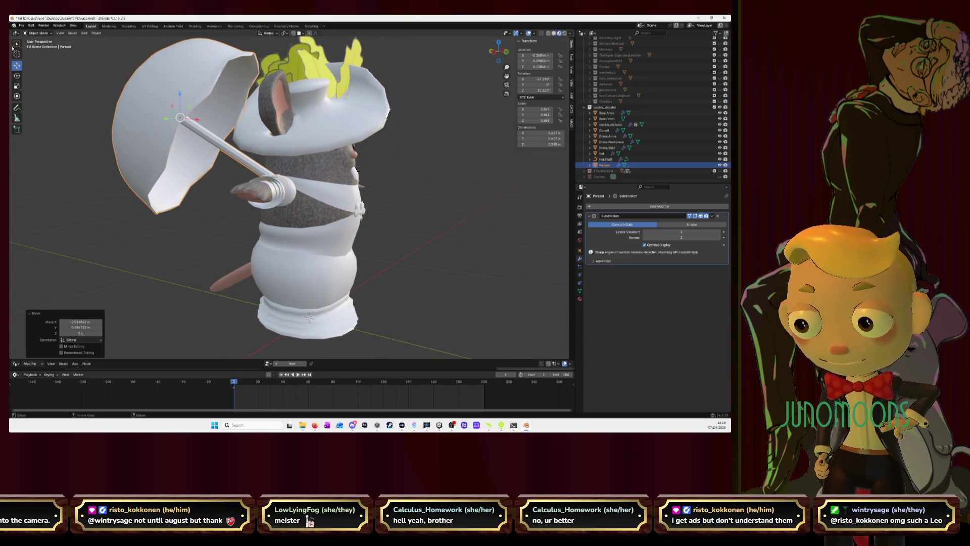
Tilt the parasol about its X axis from the left view, then enter Edit Mode on its mesh
{"action": "left_click", "coordinate": [18, 74]}
{"action": "left_click", "coordinate": [494, 53]}
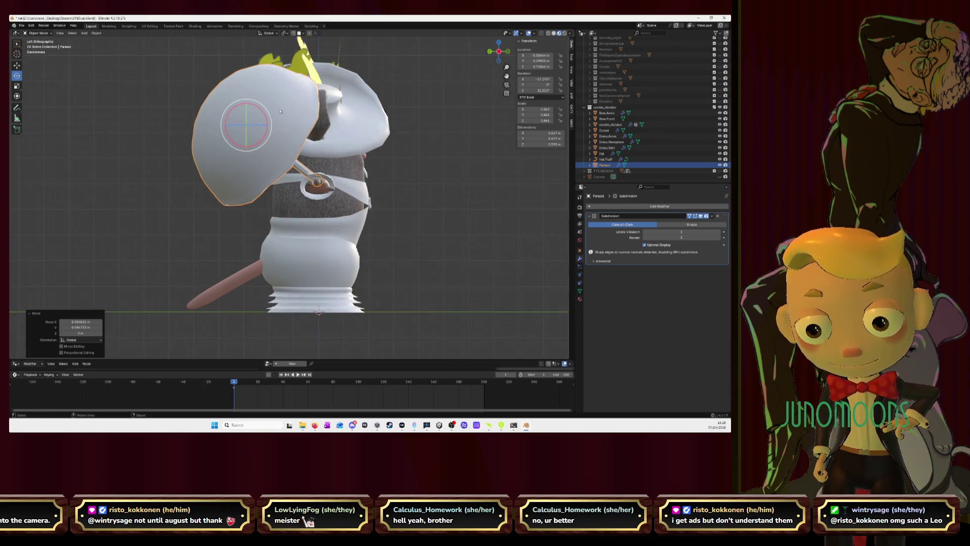
{"action": "left_click_drag", "start_coordinate": [264, 113], "coordinate": [265, 105]}
{"action": "mouse_move", "coordinate": [266, 105]}
{"action": "middle_mouse_down"}
{"action": "mouse_move", "coordinate": [351, 125]}
{"action": "mouse_move", "coordinate": [379, 118]}
{"action": "middle_mouse_up"}
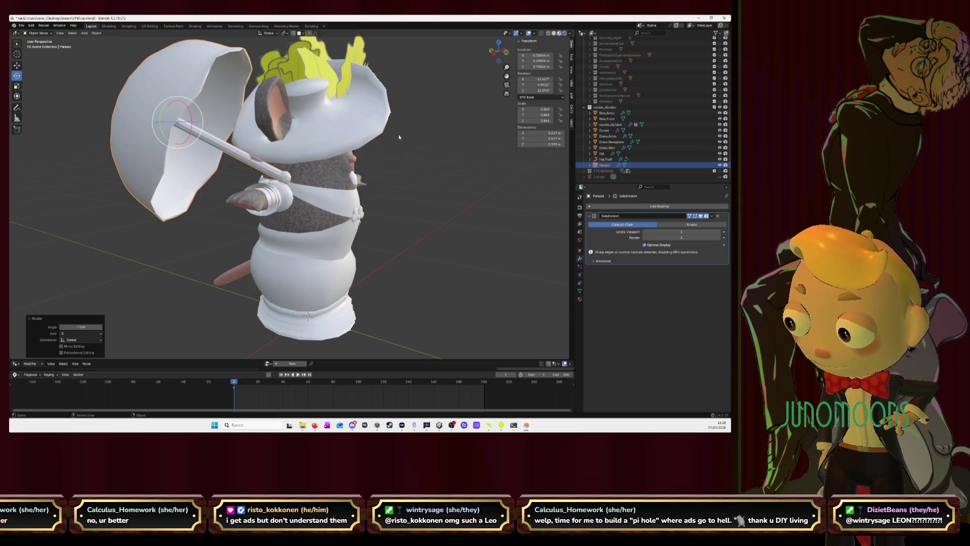
{"action": "middle_click_drag", "start_coordinate": [409, 116], "coordinate": [400, 107]}
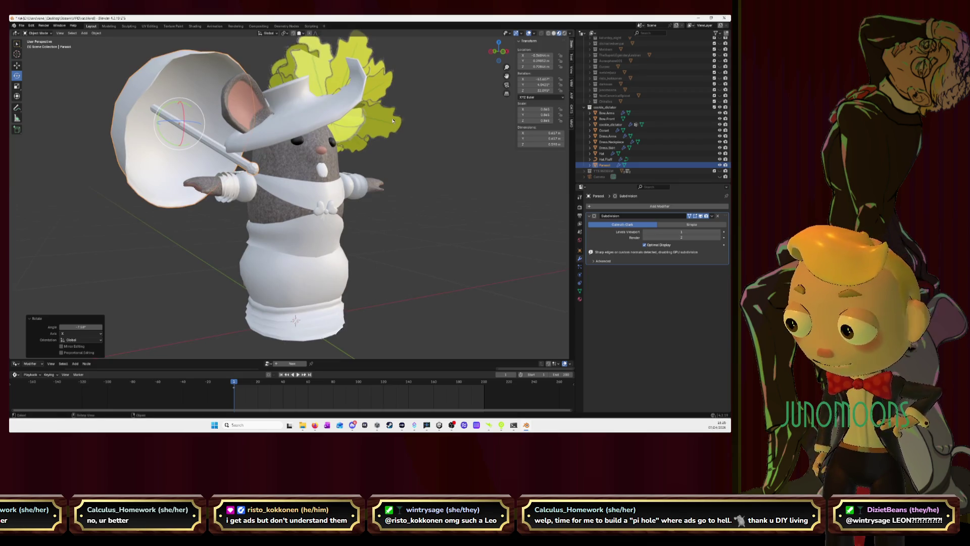
{"action": "middle_click_drag", "start_coordinate": [285, 94], "coordinate": [269, 110]}
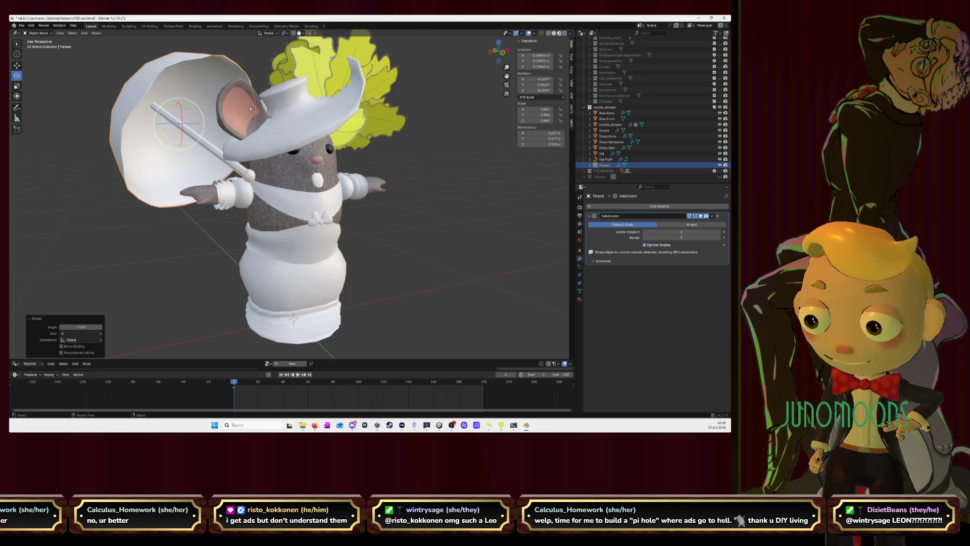
{"action": "key", "text": "Tab"}
{"action": "scroll", "coordinate": [258, 137], "scroll_direction": "up", "scroll_amount": 2}
{"action": "scroll", "coordinate": [266, 164], "scroll_direction": "up", "scroll_amount": 4}
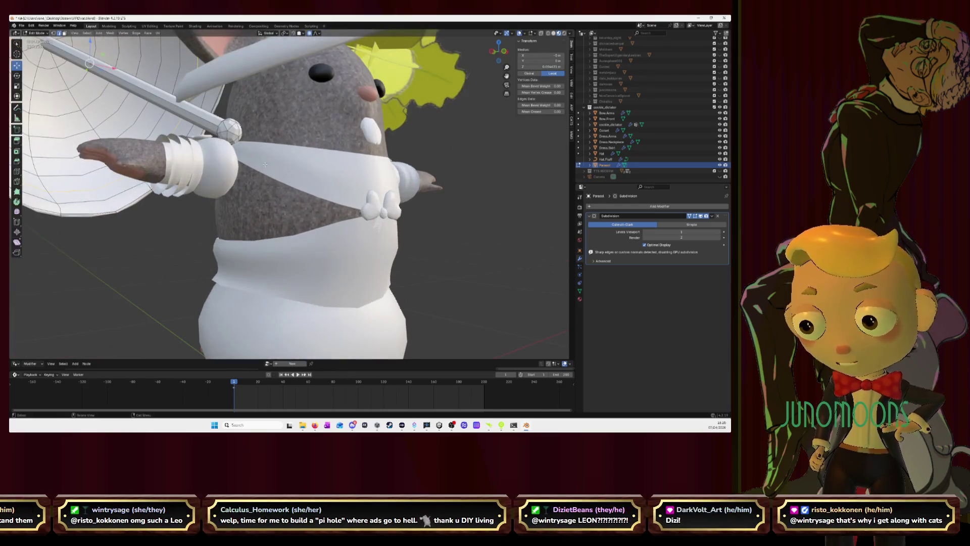
{"action": "scroll", "coordinate": [264, 164], "scroll_direction": "down", "scroll_amount": 3}
{"action": "scroll", "coordinate": [265, 151], "scroll_direction": "down", "scroll_amount": 2}
{"action": "scroll", "coordinate": [264, 119], "scroll_direction": "down", "scroll_amount": 2}
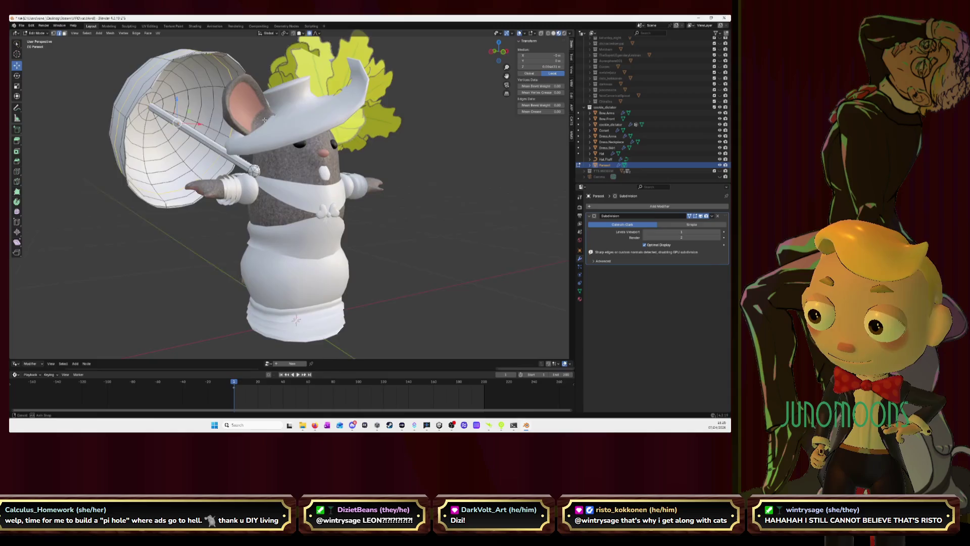
{"action": "scroll", "coordinate": [265, 118], "scroll_direction": "up", "scroll_amount": 1}
{"action": "scroll", "coordinate": [241, 169], "scroll_direction": "up", "scroll_amount": 3}
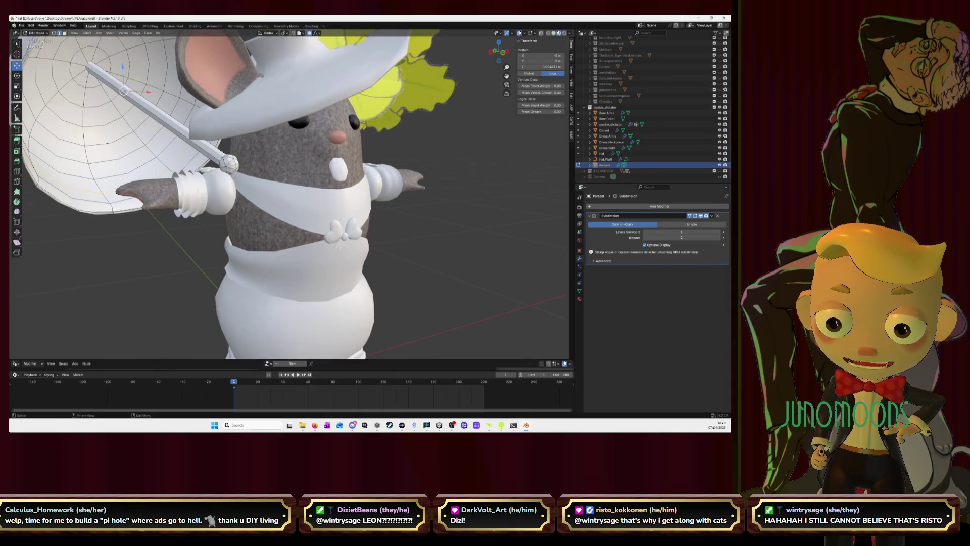
Select the handle-tip sphere's linked geometry, move it up the handle, and isolate the parasol in local view
{"action": "left_click", "coordinate": [229, 163]}
{"action": "key", "text": "ctrl+l"}
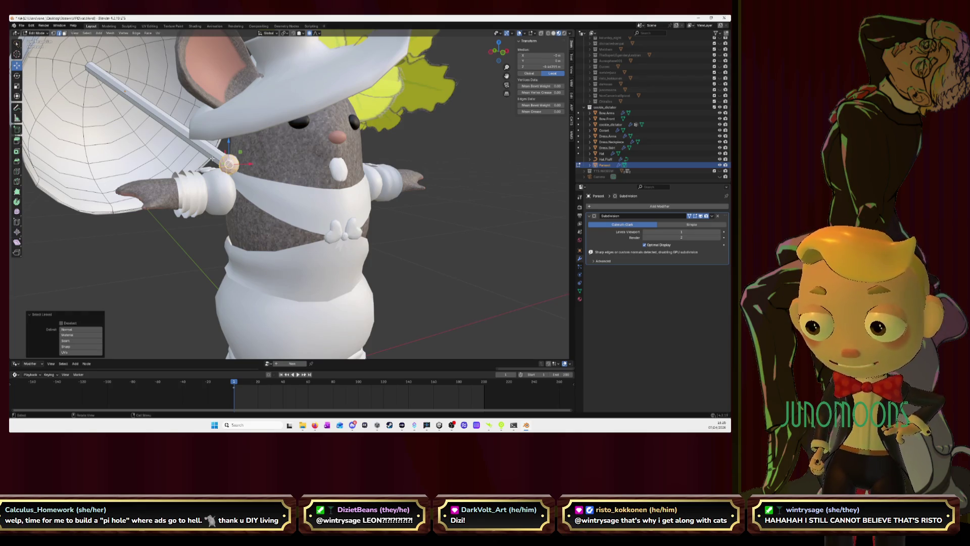
{"action": "middle_click_drag", "start_coordinate": [227, 160], "coordinate": [247, 155]}
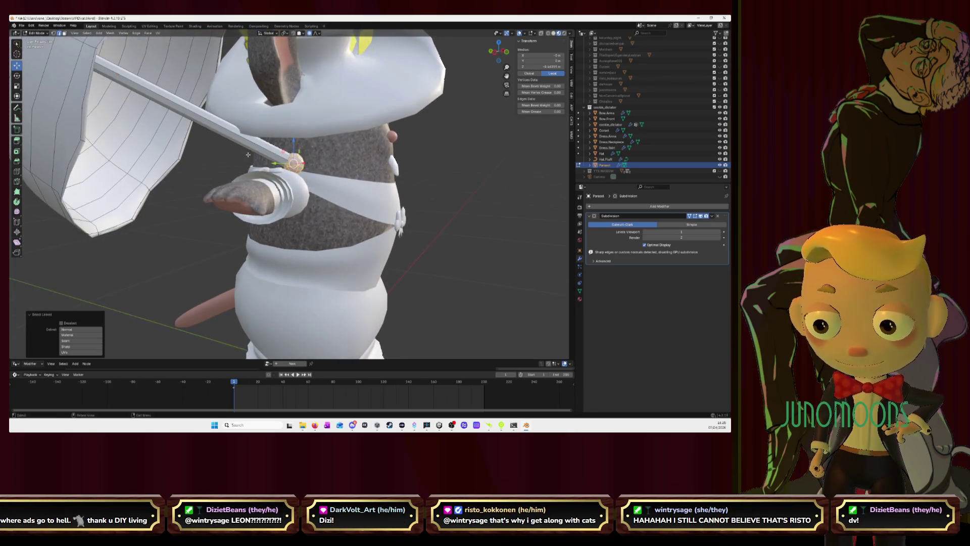
{"action": "key", "text": "g"}
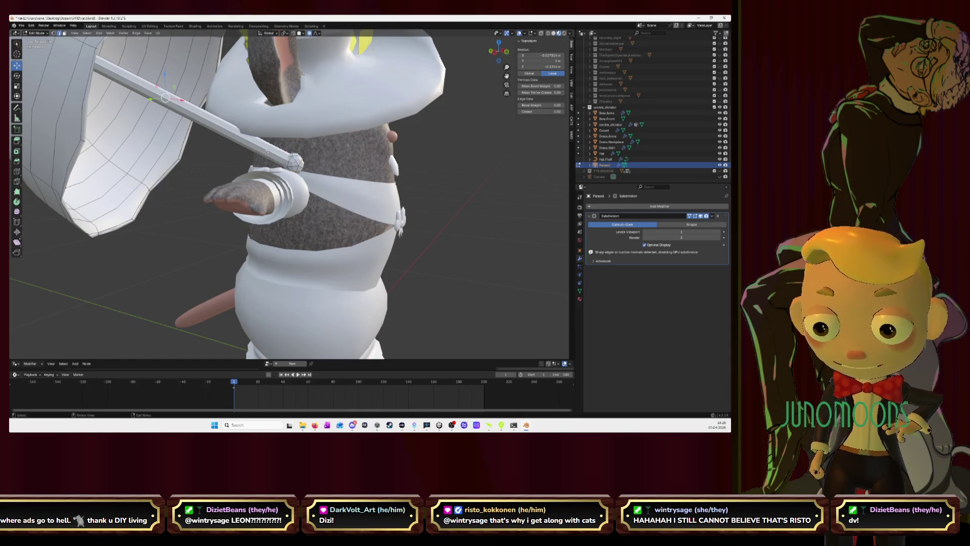
{"action": "key", "text": "KP_Divide"}
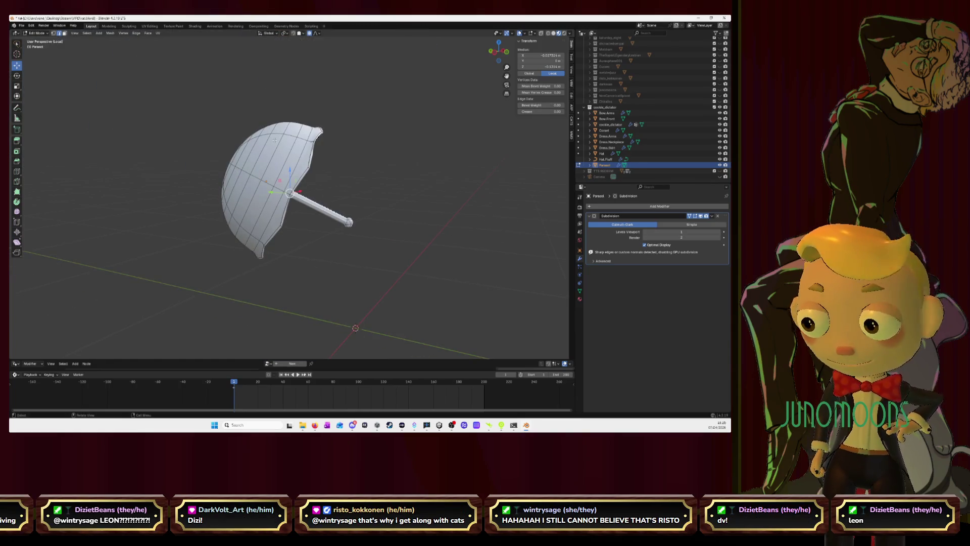
{"action": "scroll", "coordinate": [471, 195], "scroll_direction": "up", "scroll_amount": 2}
{"action": "scroll", "coordinate": [471, 194], "scroll_direction": "up", "scroll_amount": 2}
{"action": "middle_click_drag", "start_coordinate": [471, 195], "coordinate": [408, 177]}
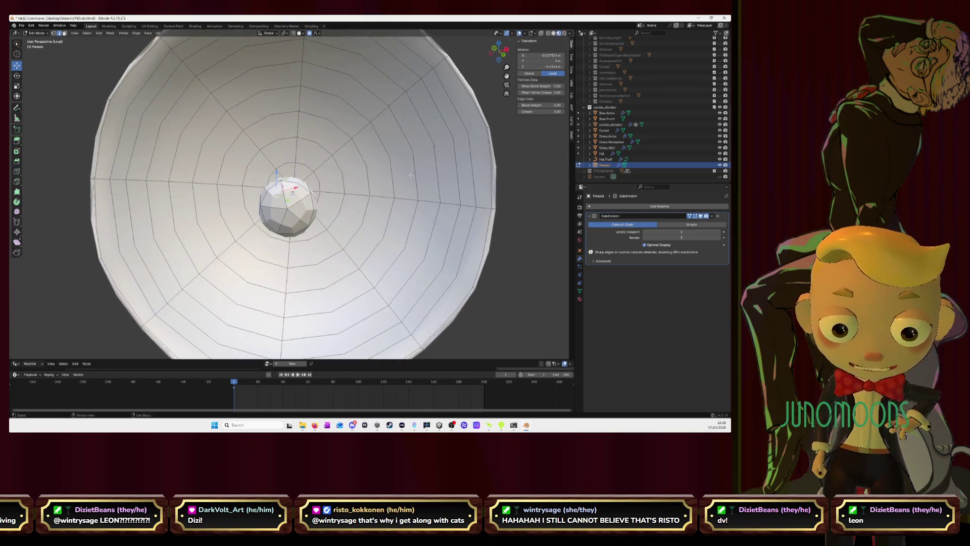
{"action": "scroll", "coordinate": [409, 176], "scroll_direction": "up", "scroll_amount": 3}
{"action": "scroll", "coordinate": [409, 177], "scroll_direction": "up", "scroll_amount": 2}
{"action": "scroll", "coordinate": [409, 175], "scroll_direction": "up", "scroll_amount": 2}
{"action": "scroll", "coordinate": [497, 91], "scroll_direction": "down", "scroll_amount": 6}
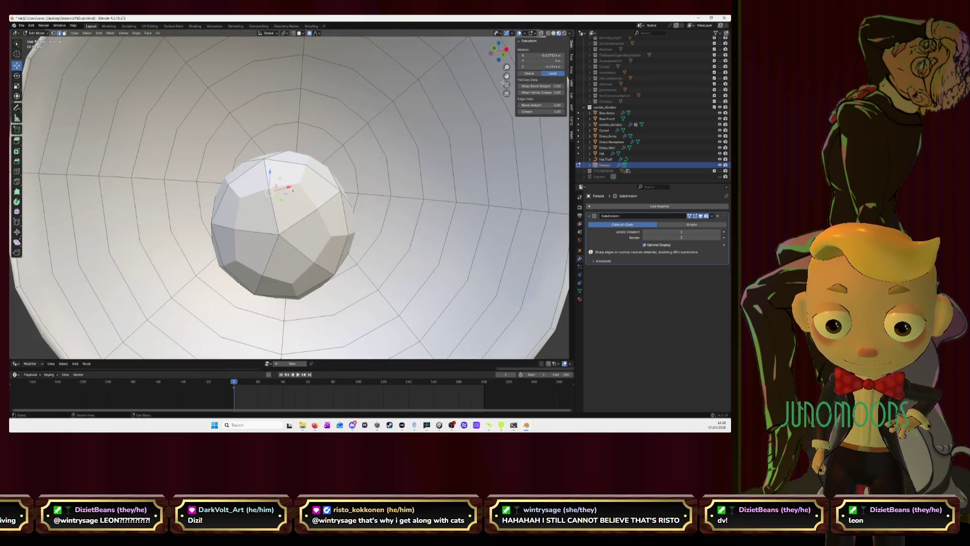
Show the parasol in wireframe and frame the view on a group of the sphere's faces
{"action": "left_click", "coordinate": [542, 34]}
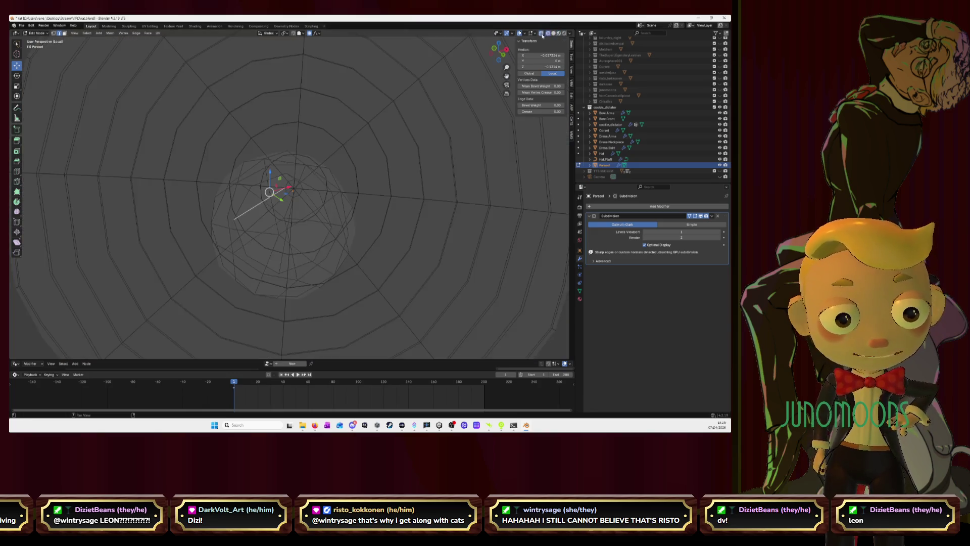
{"action": "mouse_move", "coordinate": [277, 203]}
{"action": "middle_mouse_down"}
{"action": "mouse_move", "coordinate": [272, 194]}
{"action": "mouse_move", "coordinate": [141, 253]}
{"action": "middle_mouse_up"}
{"action": "key", "text": "alt+a"}
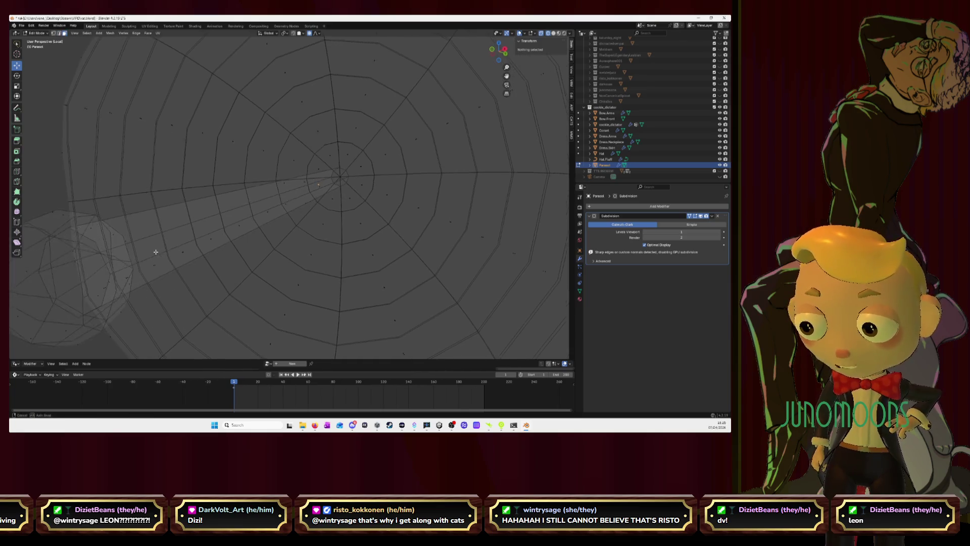
{"action": "left_click", "coordinate": [46, 263]}
{"action": "middle_click_drag", "start_coordinate": [46, 263], "coordinate": [80, 277]}
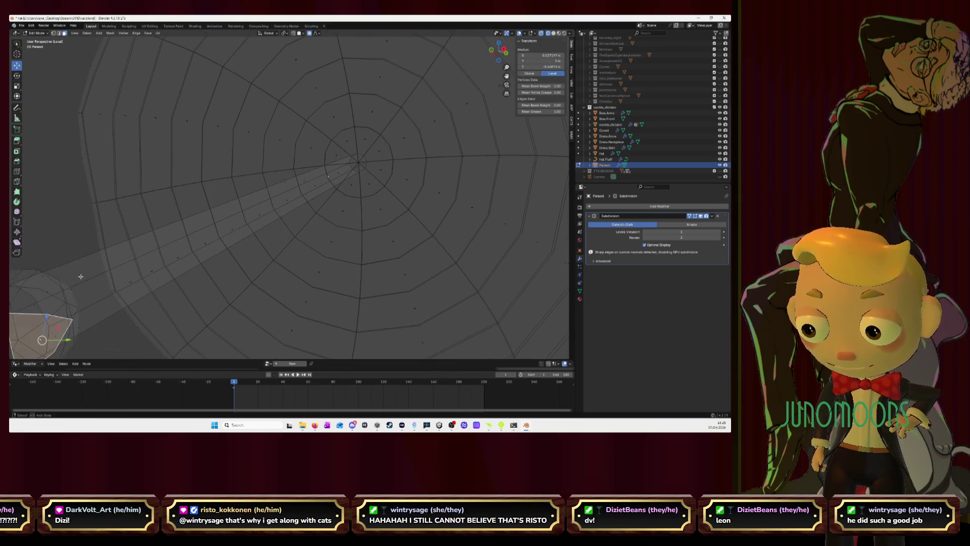
{"action": "key", "text": "KP_Decimal"}
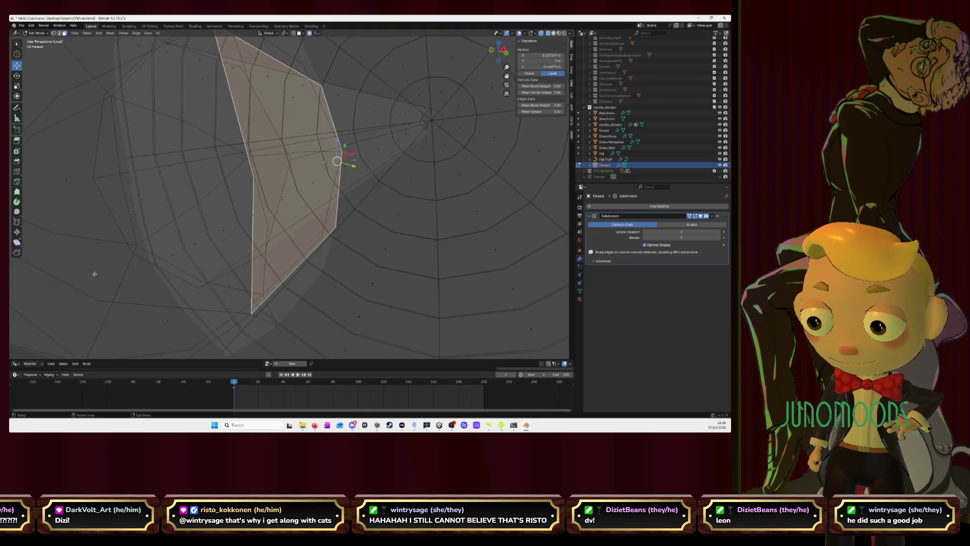
{"action": "key", "text": "alt+a"}
{"action": "mouse_move", "coordinate": [171, 166]}
{"action": "middle_mouse_down"}
{"action": "mouse_move", "coordinate": [212, 202]}
{"action": "mouse_move", "coordinate": [271, 184]}
{"action": "mouse_move", "coordinate": [253, 198]}
{"action": "middle_mouse_up"}
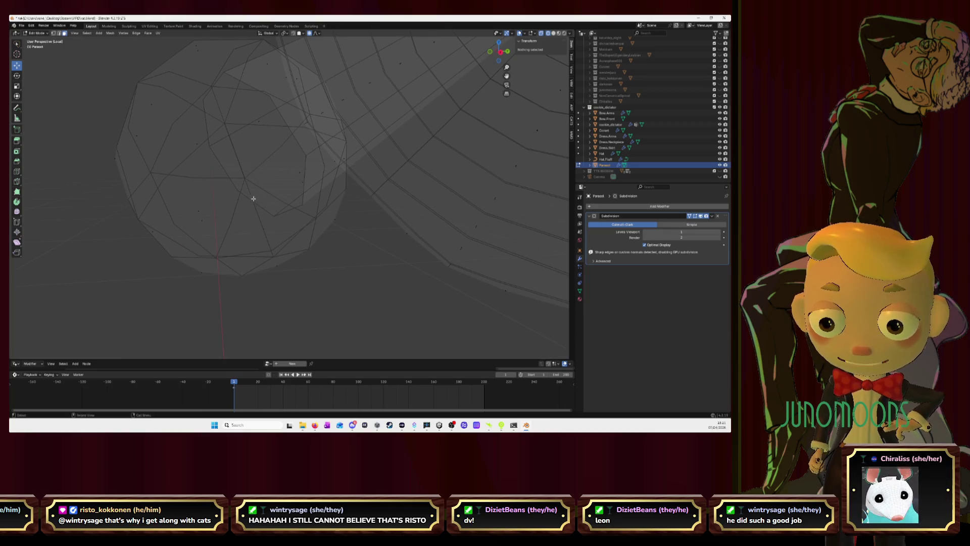
Select an edge loop around the sphere, try sliding it and cancel, then leave Edit Mode
{"action": "left_click", "coordinate": [59, 36]}
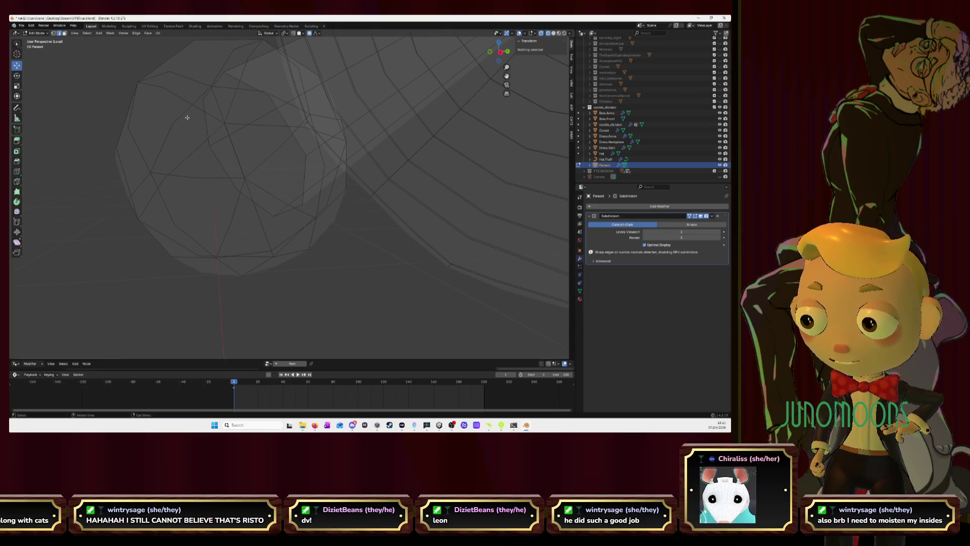
{"action": "left_click", "coordinate": [260, 205], "text": "alt"}
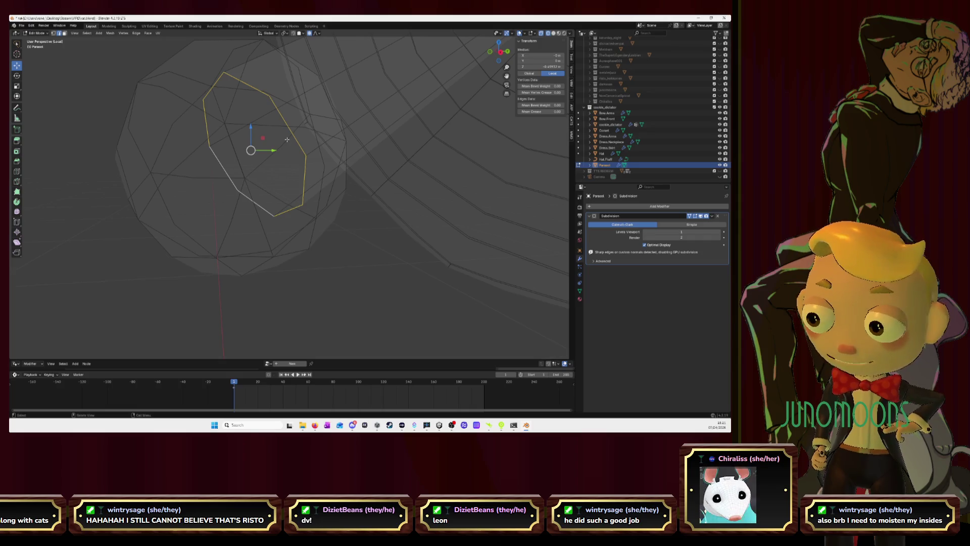
{"action": "scroll", "coordinate": [288, 150], "scroll_direction": "down", "scroll_amount": 3}
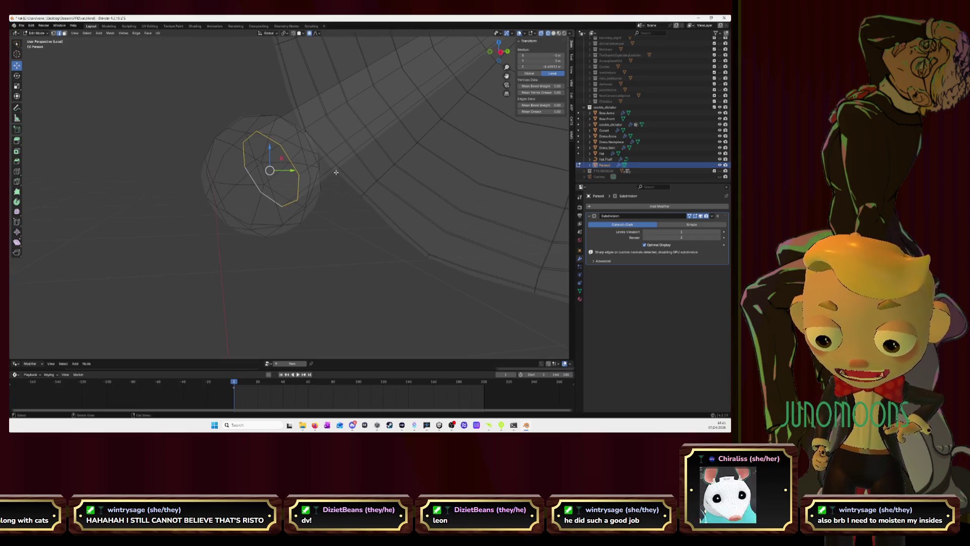
{"action": "key", "text": "g"}
{"action": "key", "text": "g"}
{"action": "left_click", "coordinate": [258, 220]}
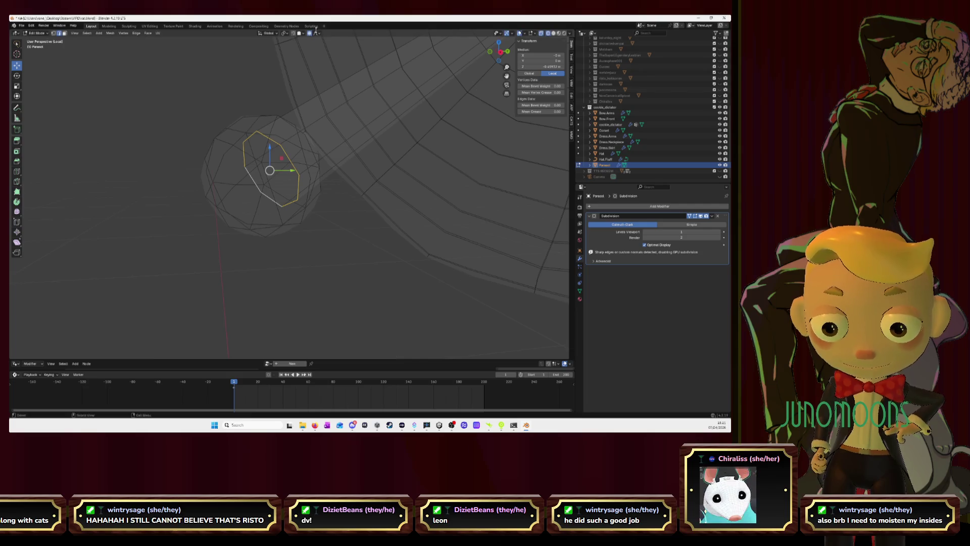
{"action": "key", "text": "g"}
{"action": "key", "text": "g"}
{"action": "key", "text": "Escape"}
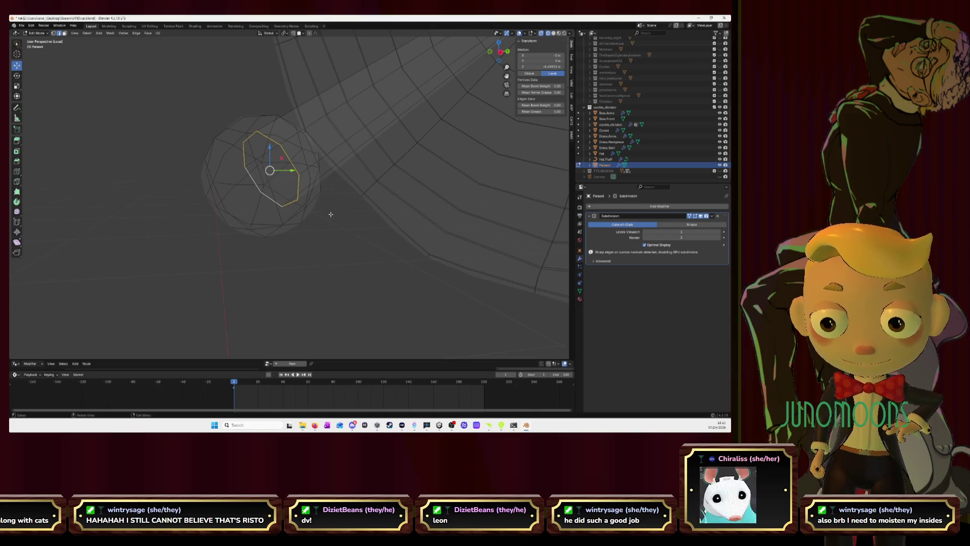
{"action": "key", "text": "KP_8"}
{"action": "key", "text": "KP_8"}
{"action": "scroll", "coordinate": [330, 215], "scroll_direction": "down", "scroll_amount": 5}
{"action": "mouse_move", "coordinate": [327, 213]}
{"action": "middle_mouse_down"}
{"action": "mouse_move", "coordinate": [336, 196]}
{"action": "mouse_move", "coordinate": [394, 204]}
{"action": "mouse_move", "coordinate": [377, 195]}
{"action": "middle_mouse_up"}
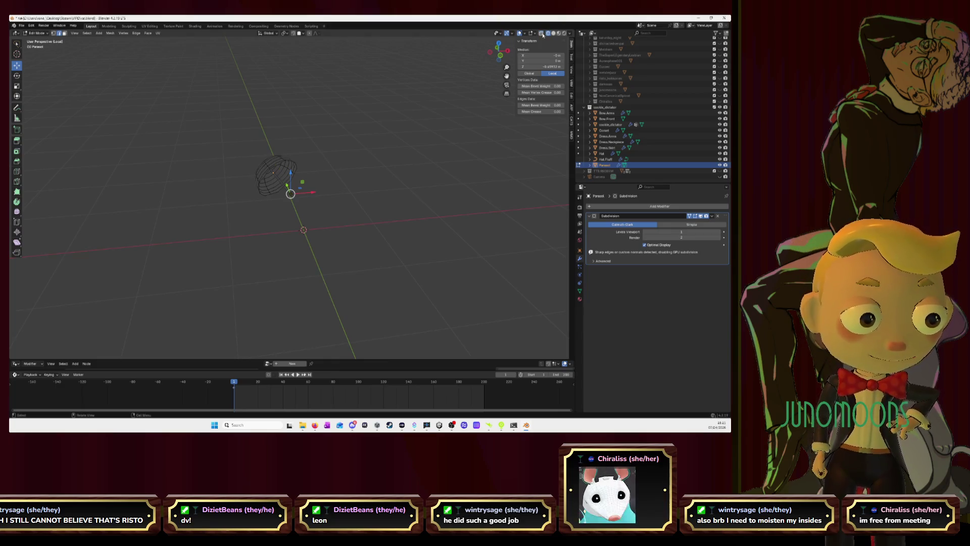
{"action": "left_click", "coordinate": [559, 33]}
{"action": "key", "text": "Tab"}
{"action": "scroll", "coordinate": [342, 195], "scroll_direction": "up", "scroll_amount": 3}
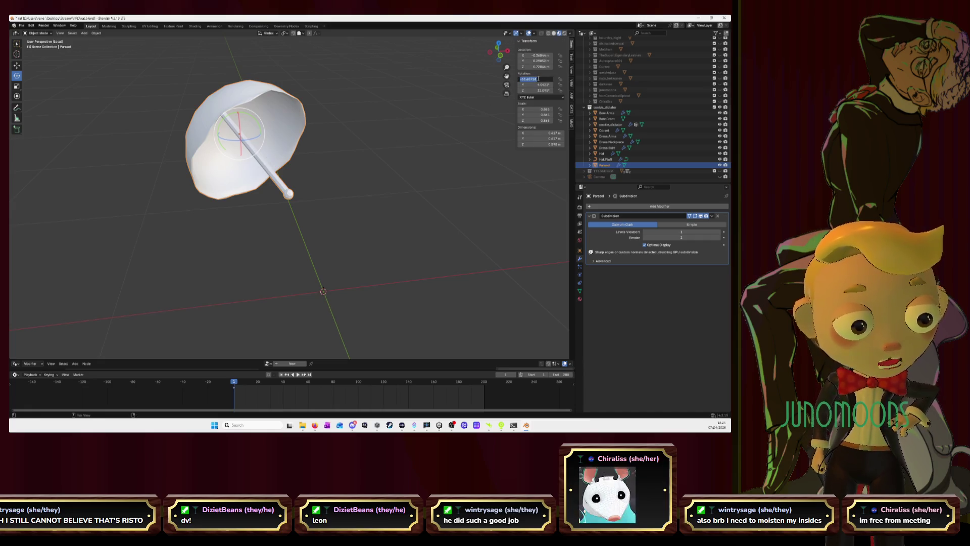
{"action": "type", "text": "0"}
Zero the parasol's X, Y and Z rotation, view it from the front, and exit local view
{"action": "key", "text": "Tab"}
{"action": "type", "text": "0"}
{"action": "key", "text": "Tab"}
{"action": "type", "text": "0"}
{"action": "key", "text": "Return"}
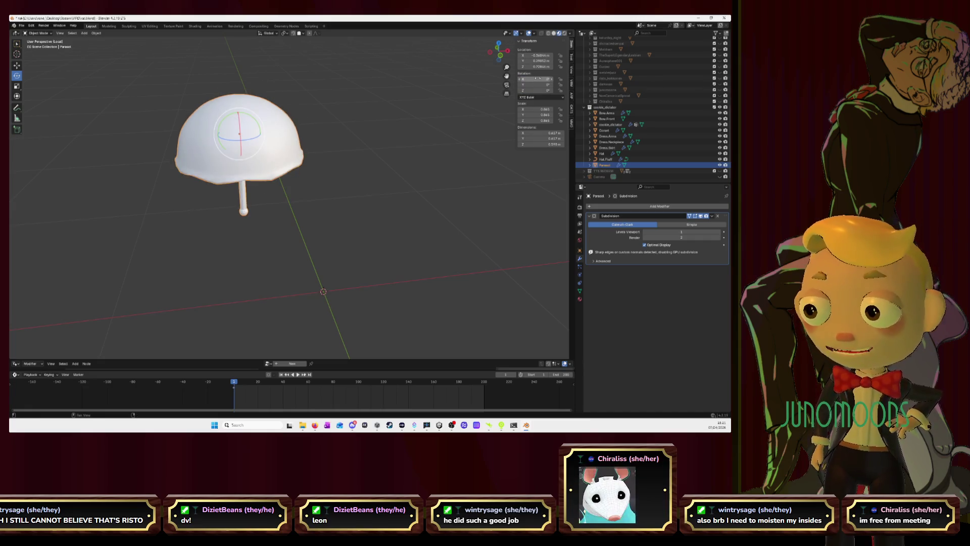
{"action": "left_click", "coordinate": [499, 53]}
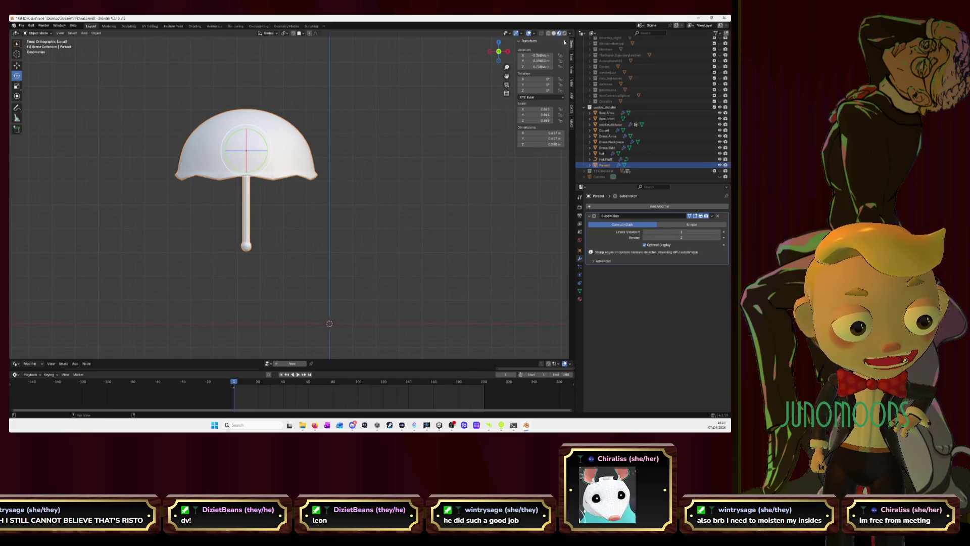
{"action": "key", "text": "KP_Divide"}
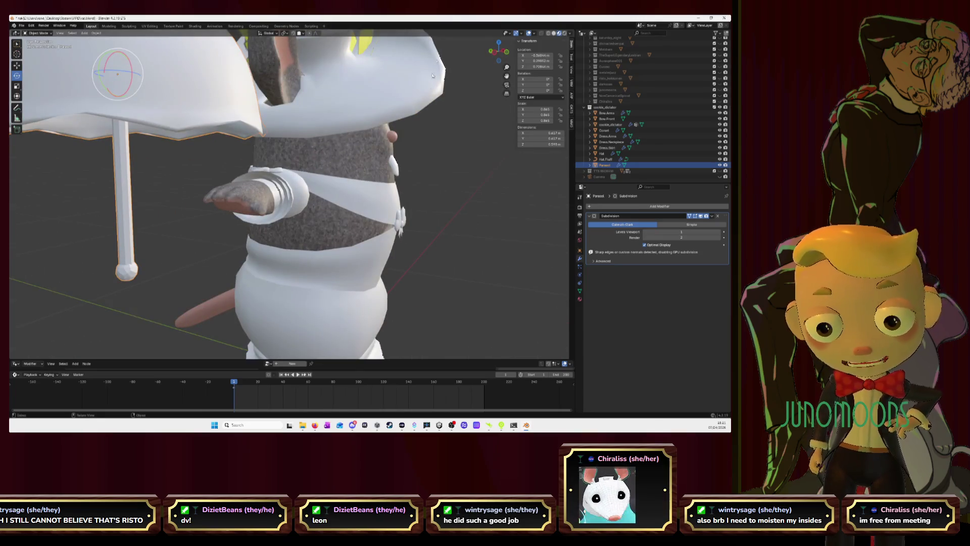
Raise the upright parasol along Z beside the mouse's head and enter Edit Mode
{"action": "left_click", "coordinate": [502, 51]}
{"action": "scroll", "coordinate": [236, 160], "scroll_direction": "down", "scroll_amount": 1}
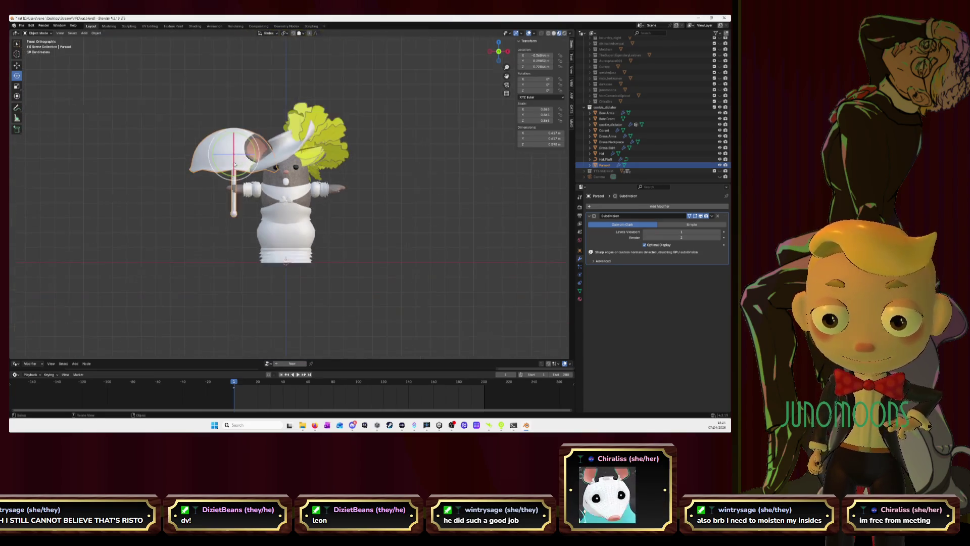
{"action": "left_click", "coordinate": [15, 66]}
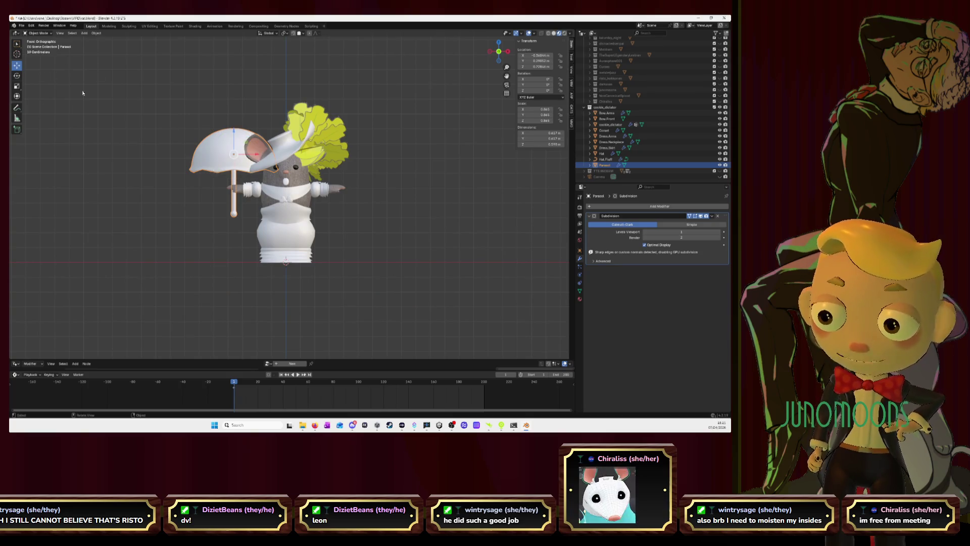
{"action": "left_click_drag", "start_coordinate": [237, 133], "coordinate": [234, 108]}
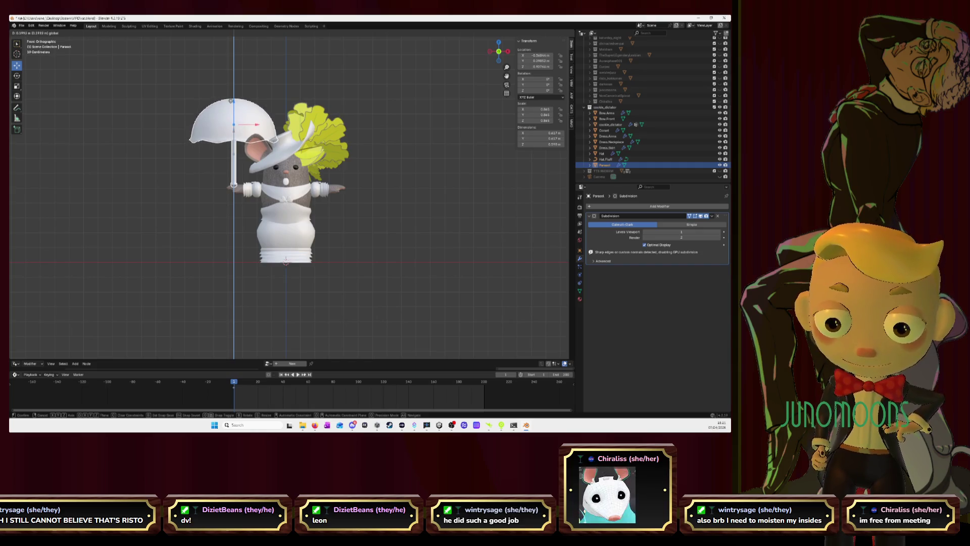
{"action": "left_click_drag", "start_coordinate": [232, 104], "coordinate": [232, 92]}
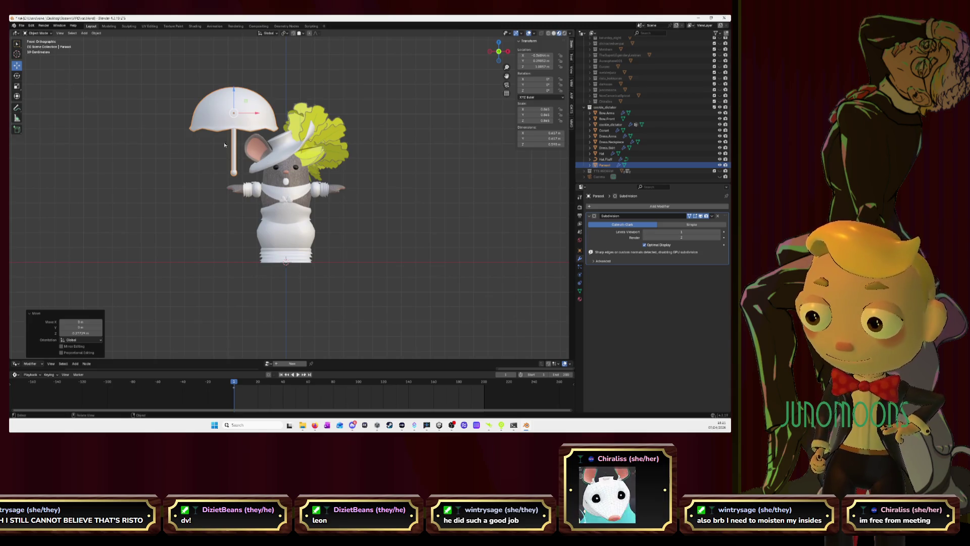
{"action": "scroll", "coordinate": [228, 144], "scroll_direction": "up", "scroll_amount": 2}
{"action": "key", "text": "Tab"}
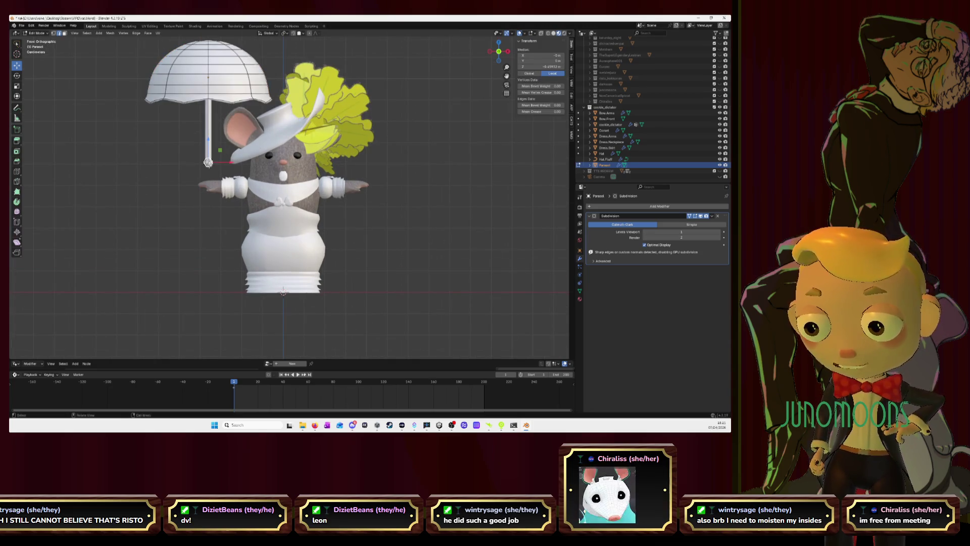
Stretch the handle's lower end down, move the knob to its tip, and exit Edit Mode
{"action": "key", "text": "KP_Decimal"}
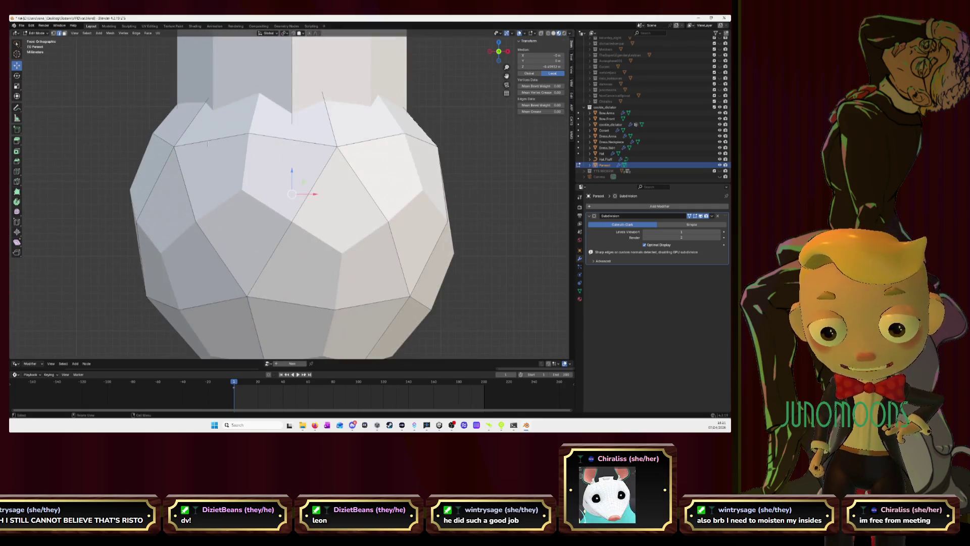
{"action": "scroll", "coordinate": [246, 171], "scroll_direction": "down", "scroll_amount": 3}
{"action": "left_click_drag", "start_coordinate": [292, 168], "coordinate": [290, 182]}
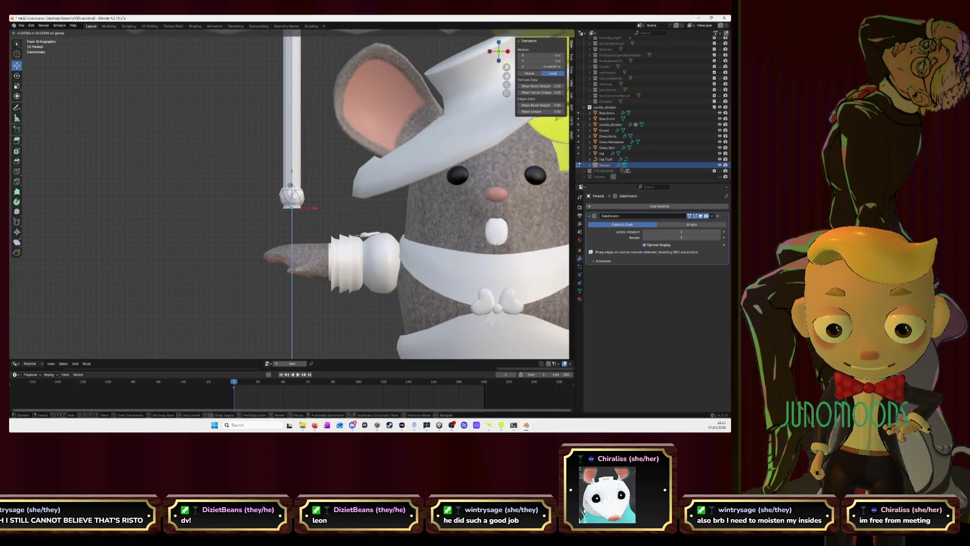
{"action": "left_click", "coordinate": [292, 276]}
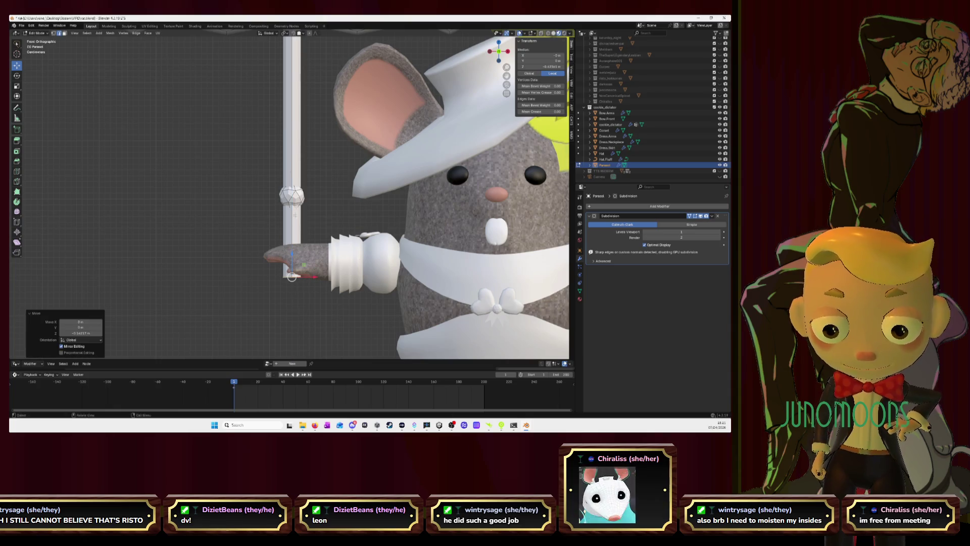
{"action": "key", "text": "l"}
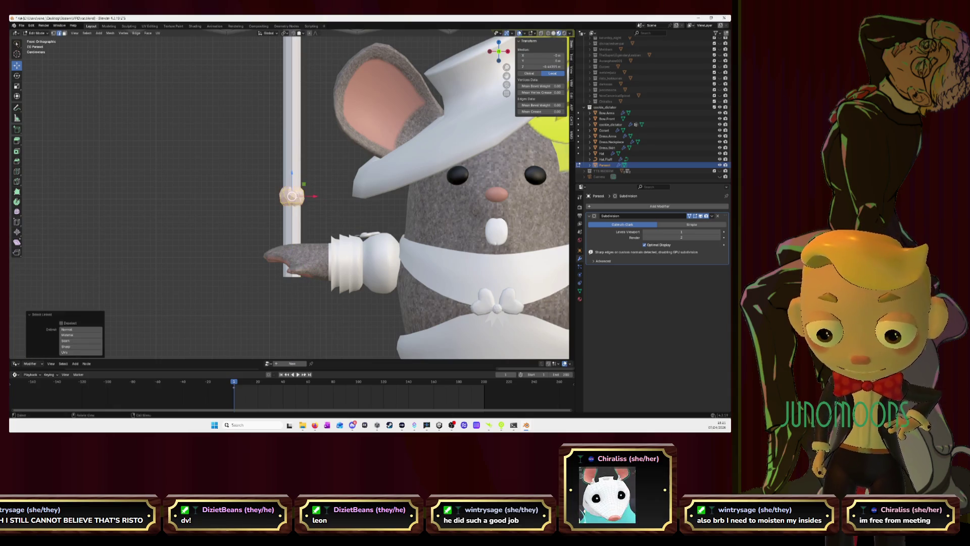
{"action": "left_click_drag", "start_coordinate": [292, 173], "coordinate": [292, 216]}
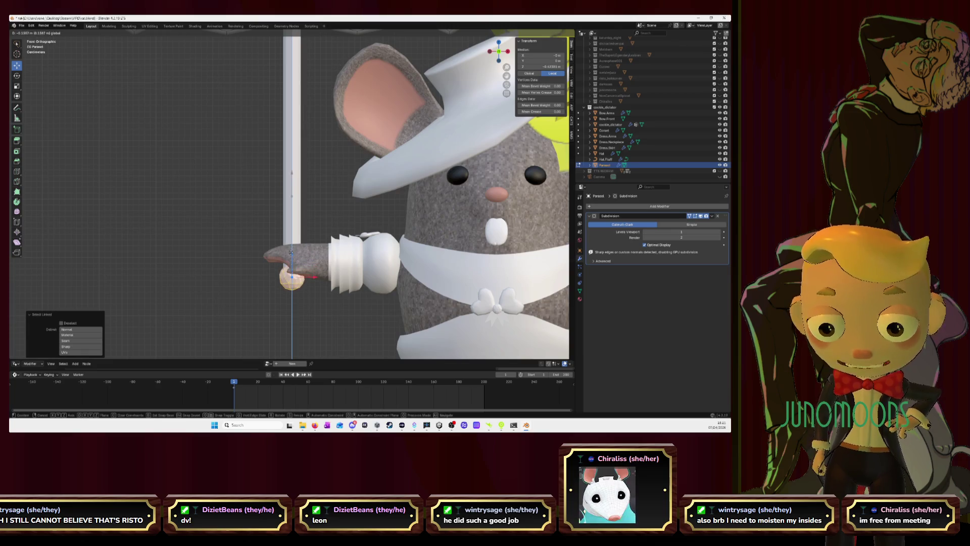
{"action": "key", "text": "Tab"}
{"action": "scroll", "coordinate": [290, 252], "scroll_direction": "down", "scroll_amount": 3}
{"action": "middle_click_drag", "start_coordinate": [290, 253], "coordinate": [337, 177]}
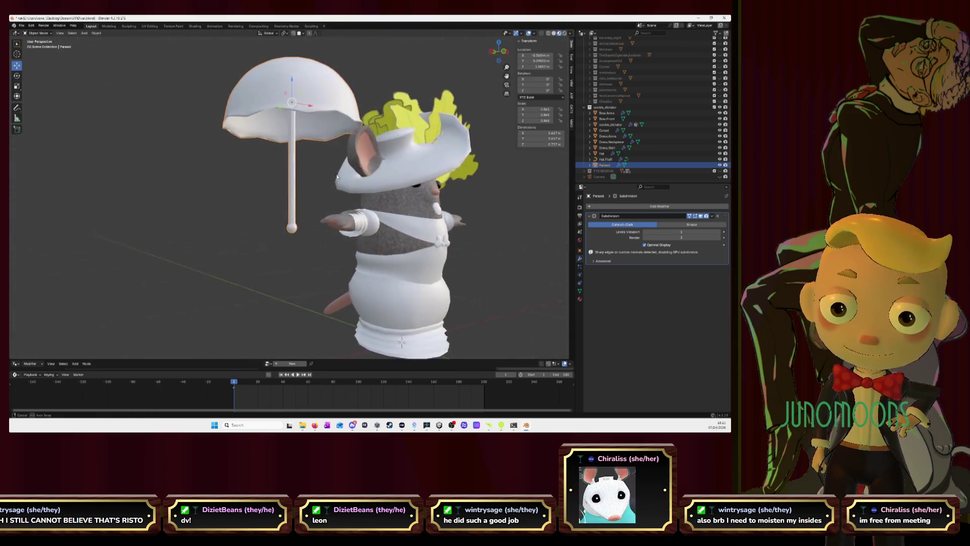
{"action": "left_click", "coordinate": [497, 51]}
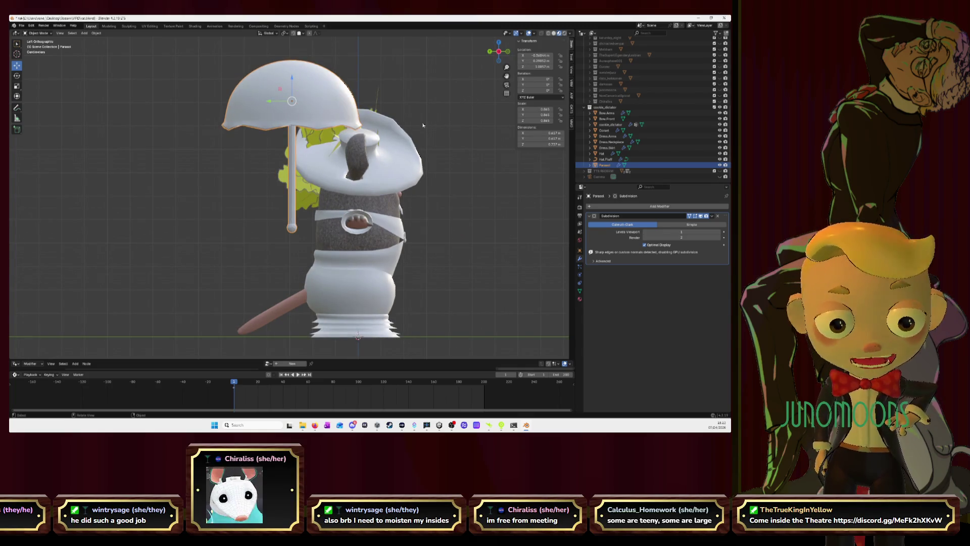
Tilt the parasol over the mouse's head, then rotate it about Z from the front view
{"action": "key", "text": "shift+space"}
{"action": "key", "text": "r"}
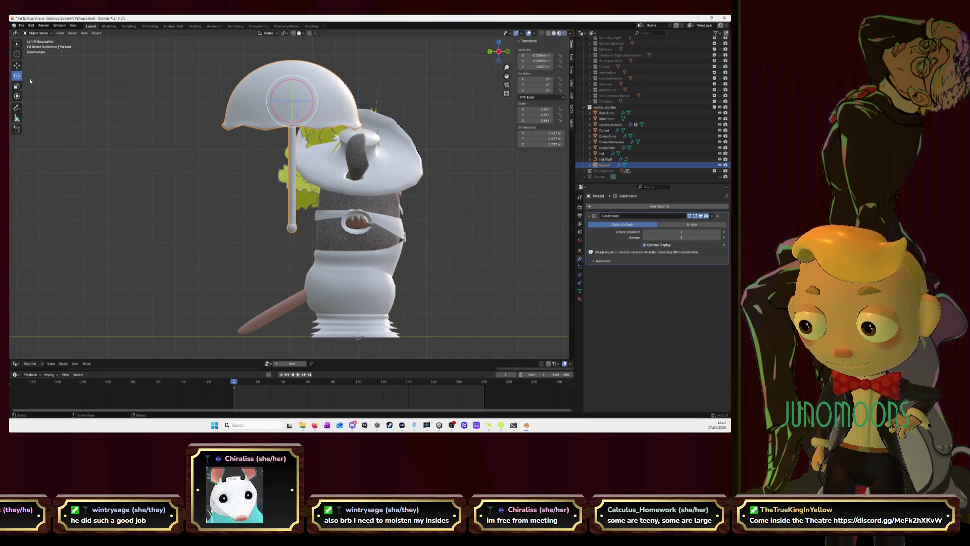
{"action": "left_click_drag", "start_coordinate": [311, 94], "coordinate": [495, 53]}
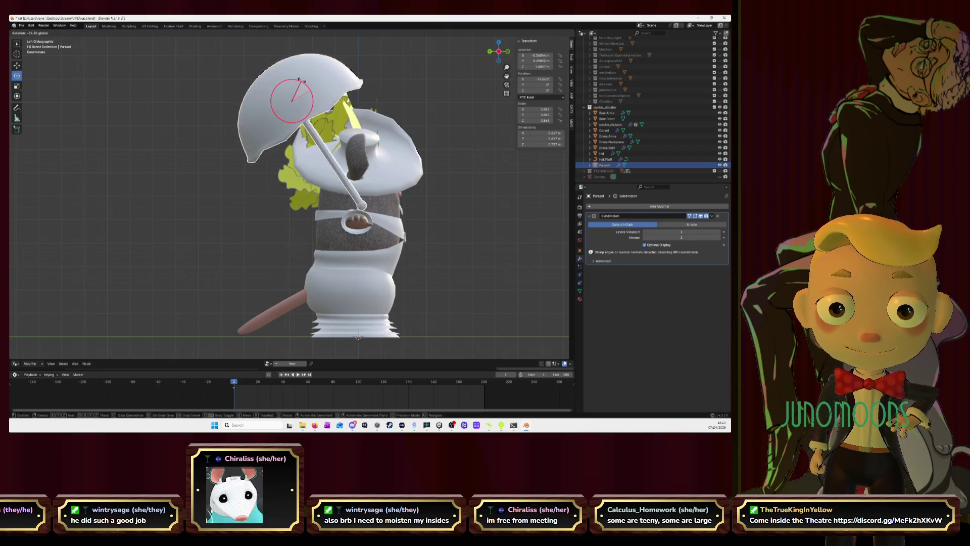
{"action": "left_click", "coordinate": [508, 52]}
{"action": "key", "text": "r"}
{"action": "key", "text": "z"}
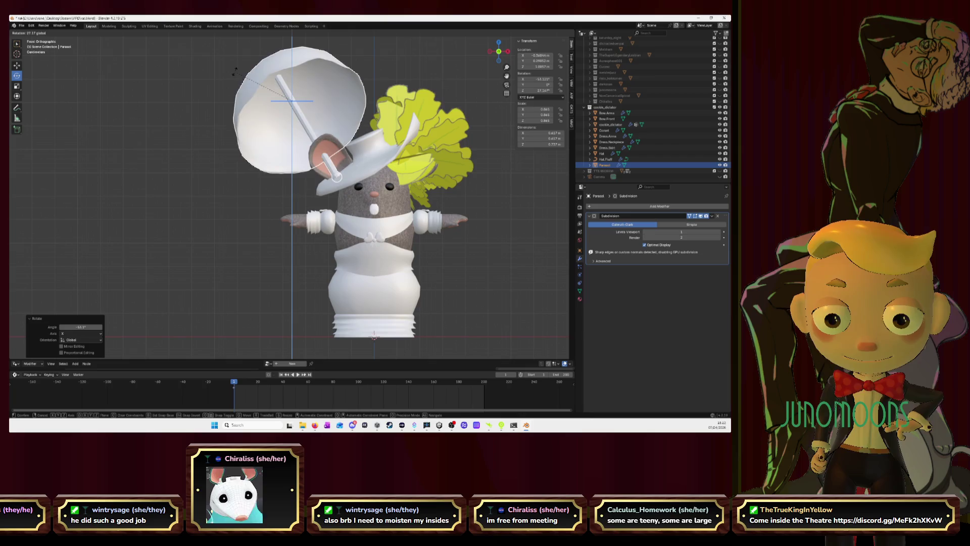
{"action": "left_click", "coordinate": [121, 77]}
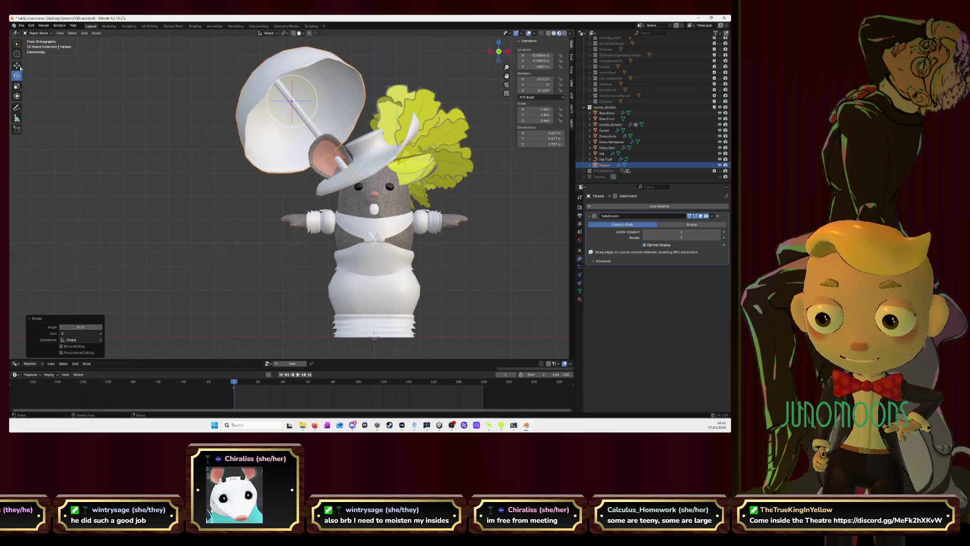
Lower the parasol along Z and rotate it further, including about its X axis
{"action": "key", "text": "g"}
{"action": "key", "text": "z"}
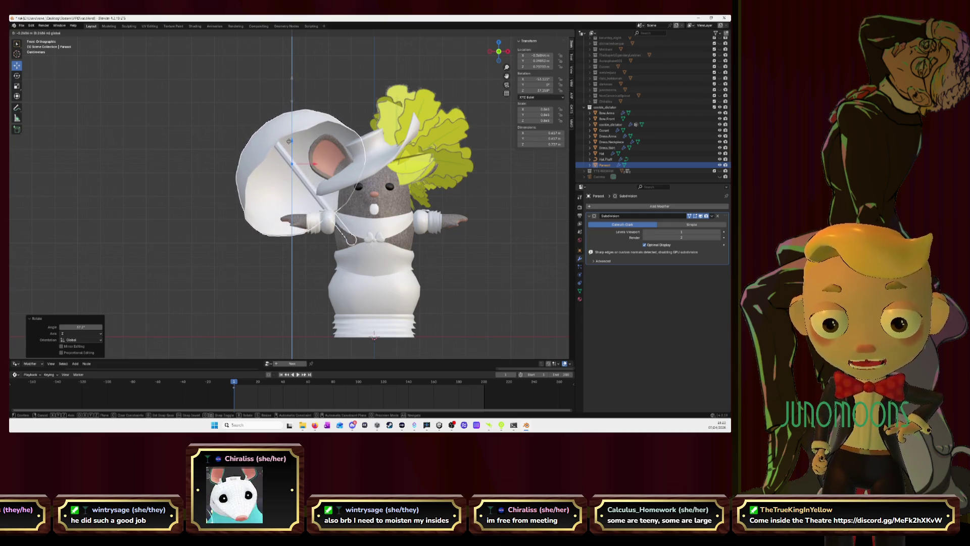
{"action": "left_click", "coordinate": [304, 164]}
{"action": "key", "text": "shift+space"}
{"action": "key", "text": "r"}
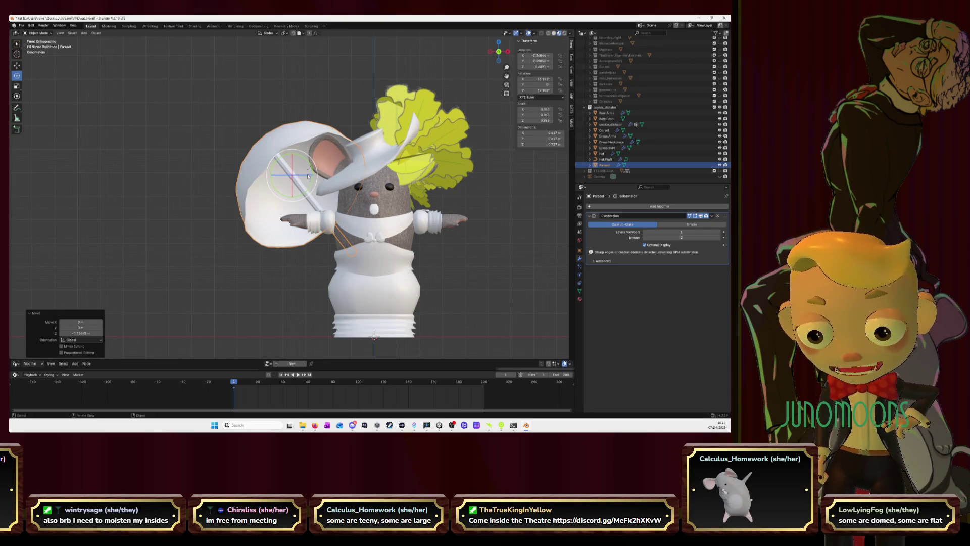
{"action": "left_click_drag", "start_coordinate": [308, 177], "coordinate": [292, 174]}
{"action": "key", "text": "r"}
{"action": "key", "text": "x"}
{"action": "left_click", "coordinate": [290, 165]}
Rotate the parasol about Z once more, nudge it along Z, and view the mouse from the front
{"action": "key", "text": "r"}
{"action": "key", "text": "z"}
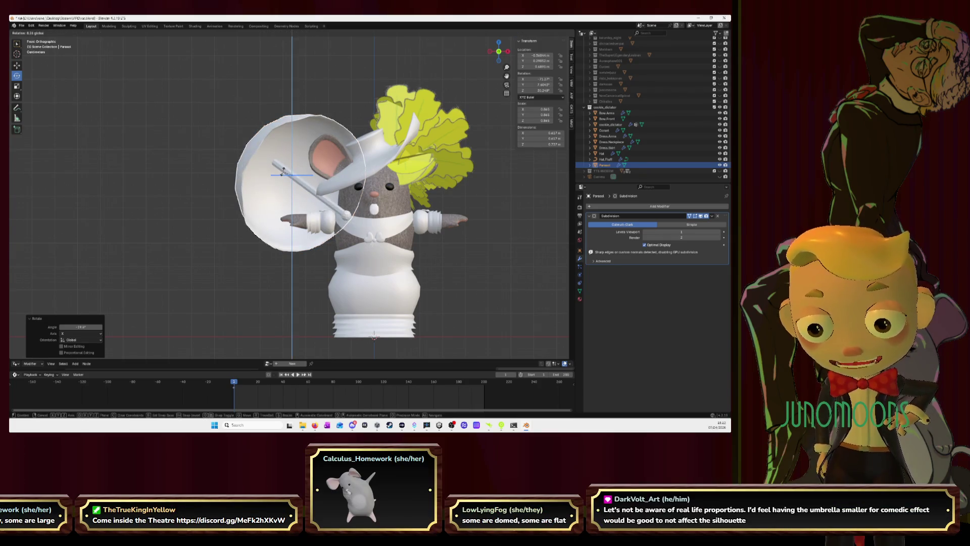
{"action": "left_click", "coordinate": [282, 169]}
{"action": "mouse_move", "coordinate": [282, 169]}
{"action": "middle_mouse_down"}
{"action": "mouse_move", "coordinate": [325, 177]}
{"action": "mouse_move", "coordinate": [327, 190]}
{"action": "middle_mouse_up"}
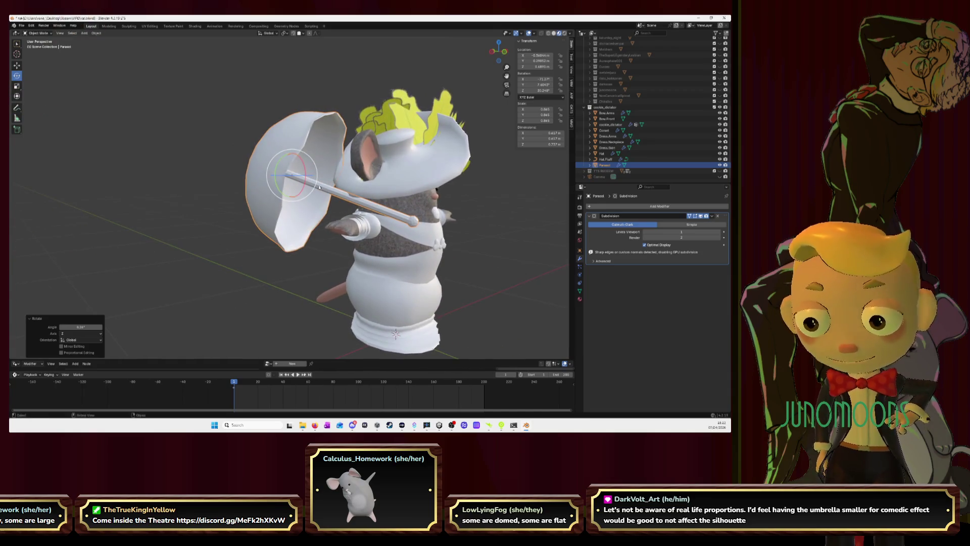
{"action": "left_click", "coordinate": [17, 65]}
{"action": "left_click_drag", "start_coordinate": [294, 143], "coordinate": [296, 152]}
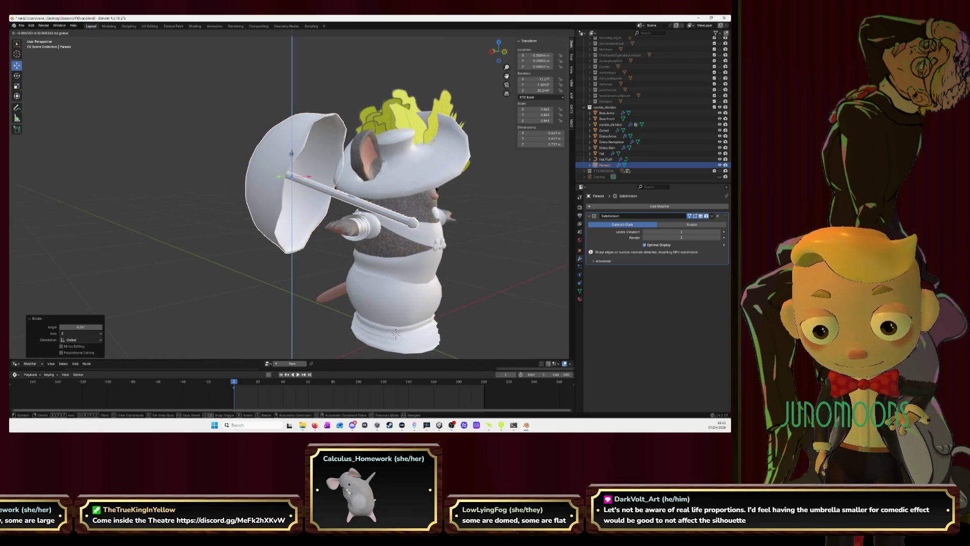
{"action": "mouse_move", "coordinate": [296, 152]}
{"action": "middle_mouse_down"}
{"action": "mouse_move", "coordinate": [369, 170]}
{"action": "mouse_move", "coordinate": [326, 165]}
{"action": "middle_mouse_up"}
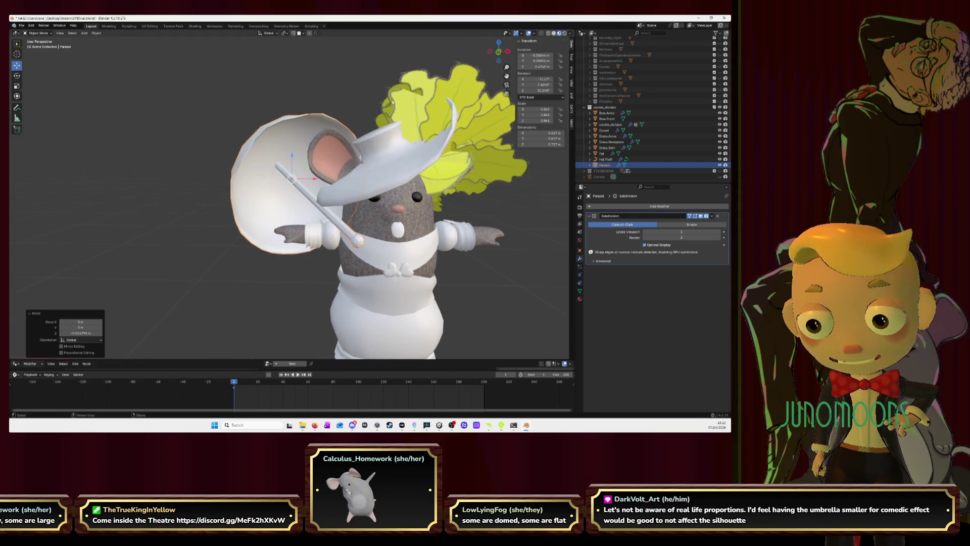
{"action": "left_click", "coordinate": [498, 53]}
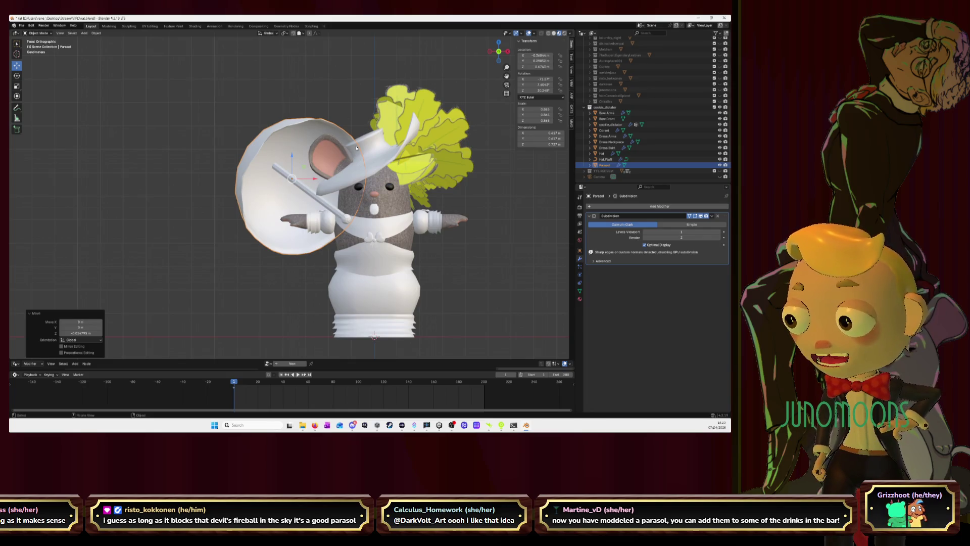
{"action": "mouse_move", "coordinate": [291, 134]}
{"action": "middle_mouse_down"}
{"action": "mouse_move", "coordinate": [362, 161]}
{"action": "mouse_move", "coordinate": [248, 134]}
{"action": "middle_mouse_up"}
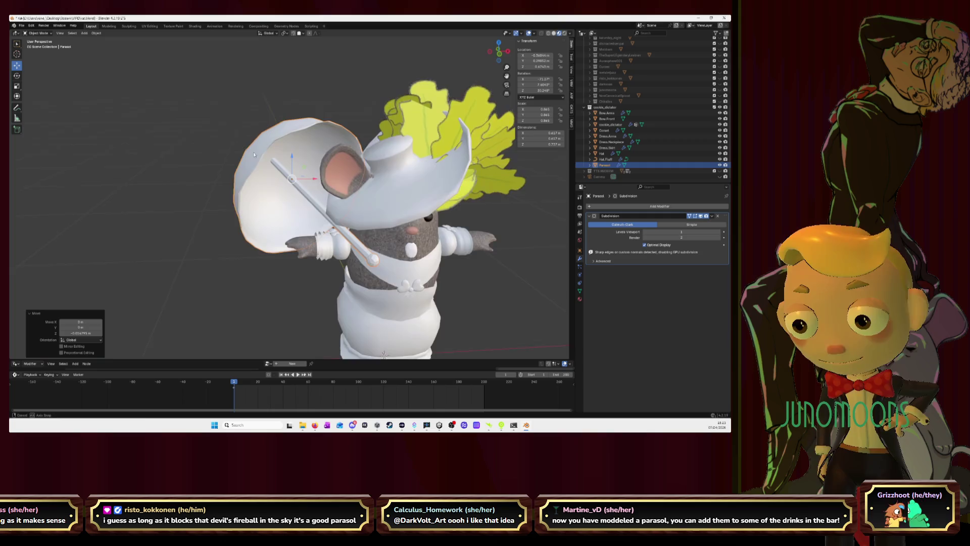
{"action": "middle_click_drag", "start_coordinate": [248, 134], "coordinate": [273, 143]}
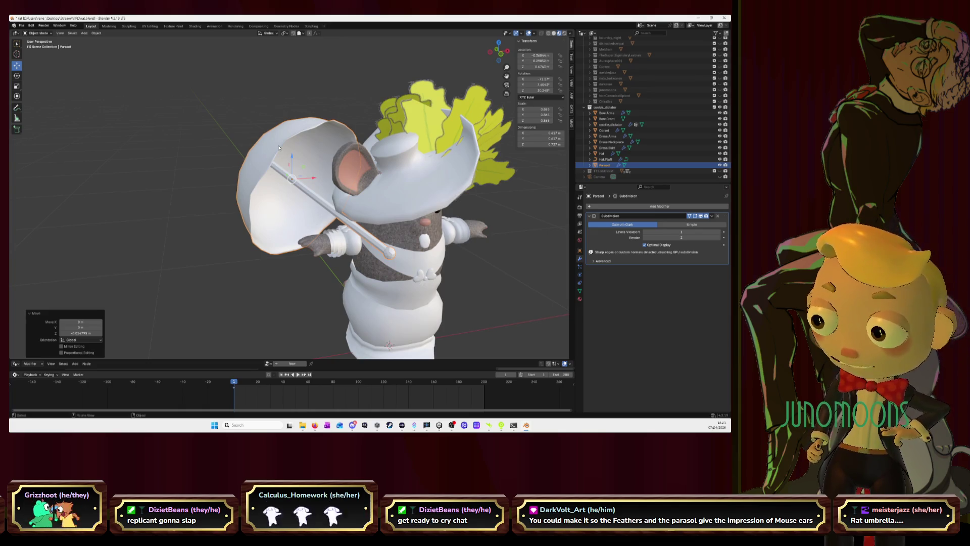
{"action": "middle_click_drag", "start_coordinate": [279, 149], "coordinate": [488, 220]}
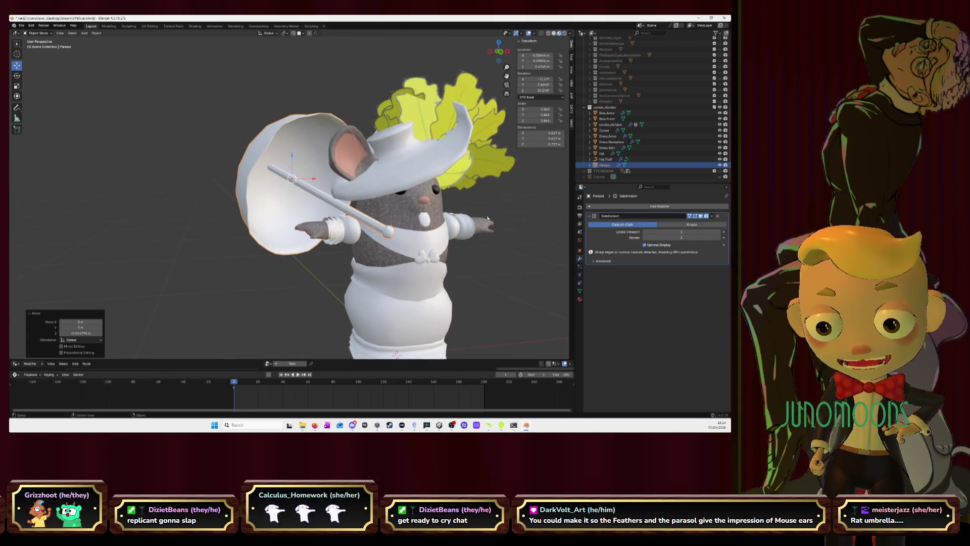
{"action": "middle_click_drag", "start_coordinate": [463, 131], "coordinate": [370, 265]}
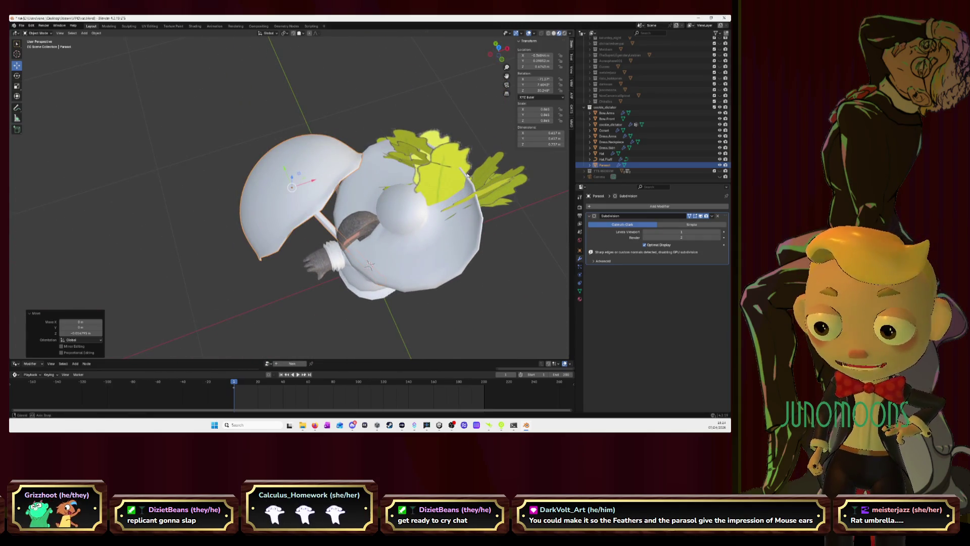
{"action": "left_click_drag", "start_coordinate": [499, 50], "coordinate": [500, 48]}
{"action": "left_click", "coordinate": [500, 50]}
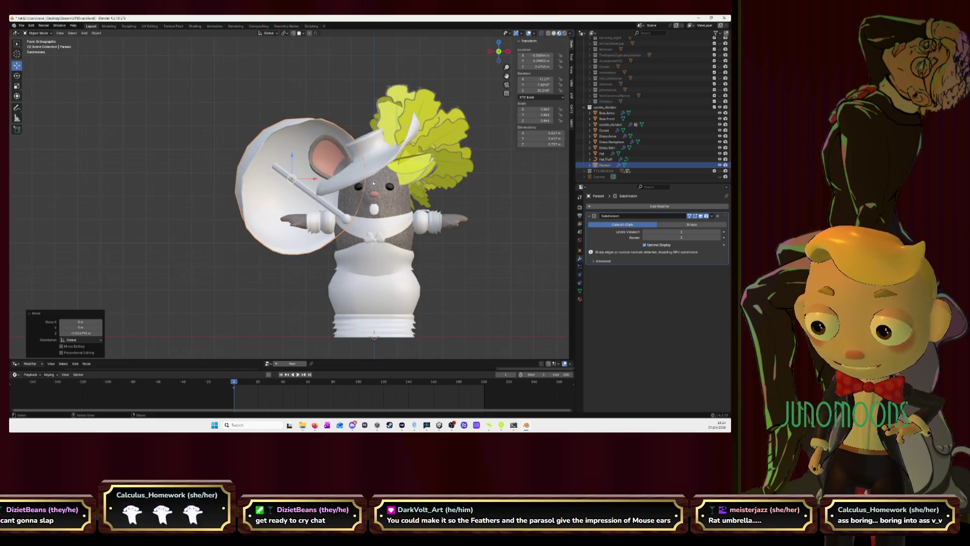
{"action": "scroll", "coordinate": [375, 183], "scroll_direction": "up", "scroll_amount": 1}
{"action": "scroll", "coordinate": [375, 182], "scroll_direction": "up", "scroll_amount": 2}
Tilt the parasol to a new angle from the top view
{"action": "mouse_move", "coordinate": [375, 182]}
{"action": "middle_mouse_down"}
{"action": "mouse_move", "coordinate": [324, 214]}
{"action": "mouse_move", "coordinate": [336, 206]}
{"action": "middle_mouse_up"}
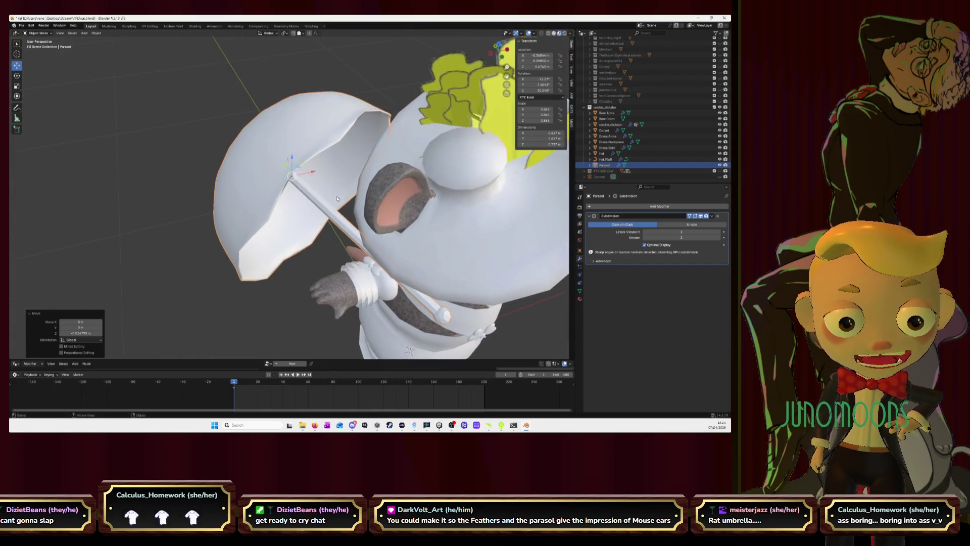
{"action": "left_click", "coordinate": [499, 46]}
{"action": "left_click", "coordinate": [18, 76]}
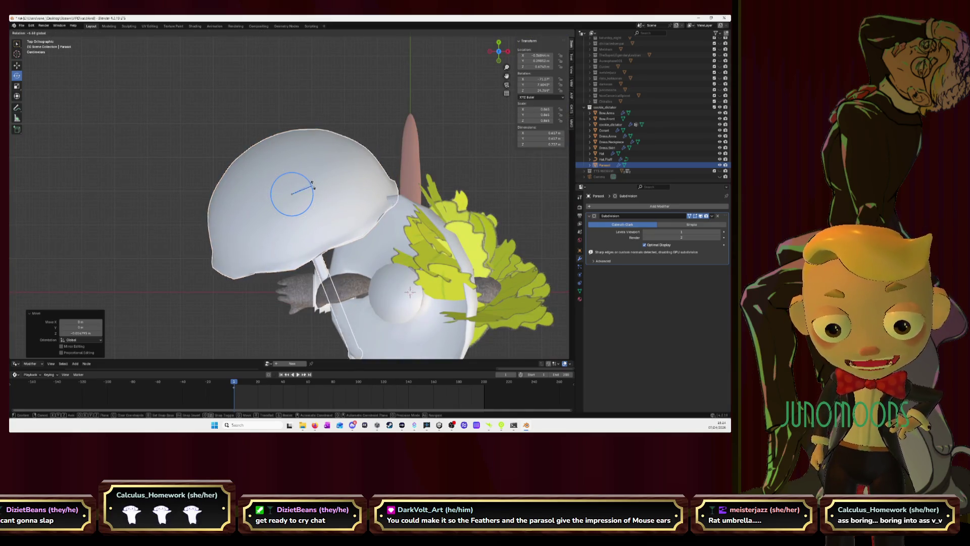
{"action": "left_click_drag", "start_coordinate": [310, 186], "coordinate": [162, 136]}
Move the parasol freely, then slide it along X beside the mouse's head, ending in front view
{"action": "left_click", "coordinate": [18, 64]}
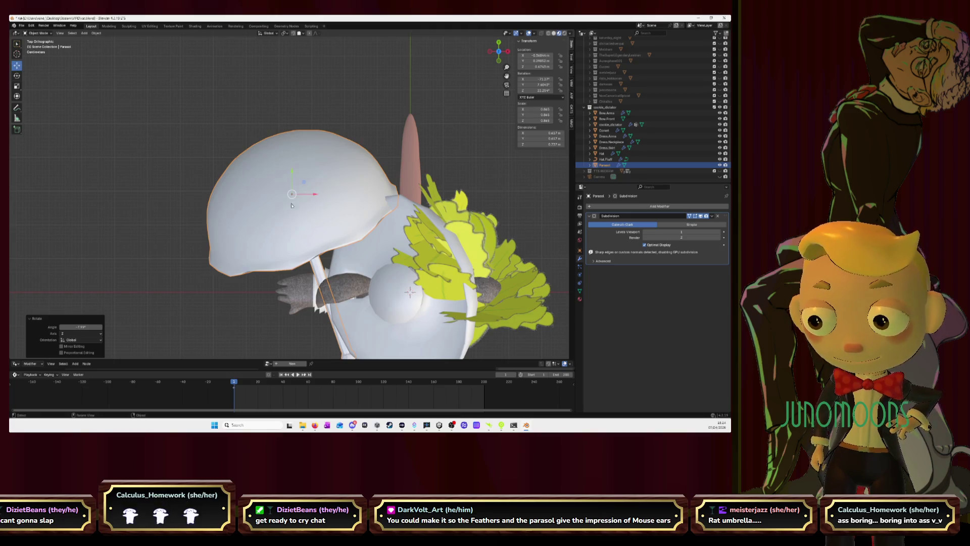
{"action": "key", "text": "g"}
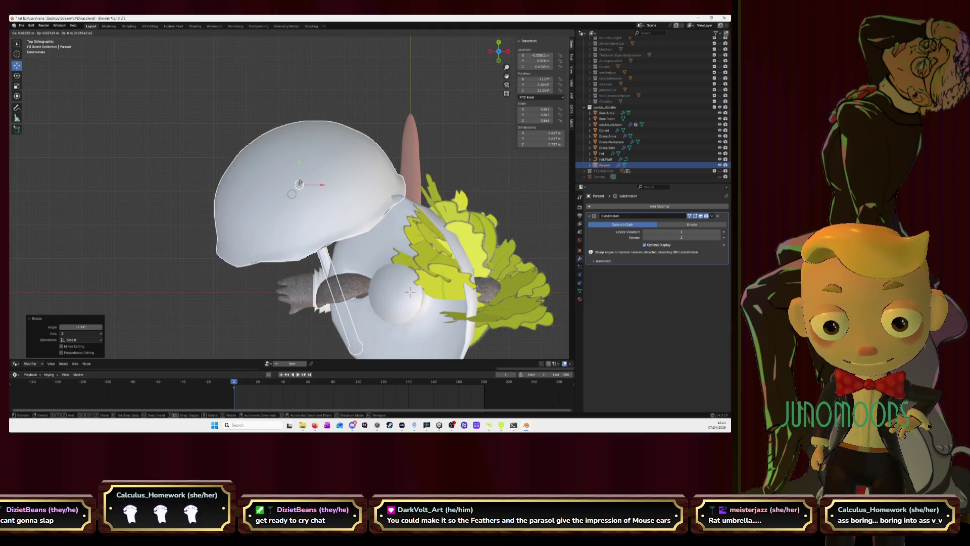
{"action": "left_click", "coordinate": [300, 183]}
{"action": "mouse_move", "coordinate": [299, 183]}
{"action": "middle_mouse_down"}
{"action": "mouse_move", "coordinate": [374, 174]}
{"action": "mouse_move", "coordinate": [300, 165]}
{"action": "middle_mouse_up"}
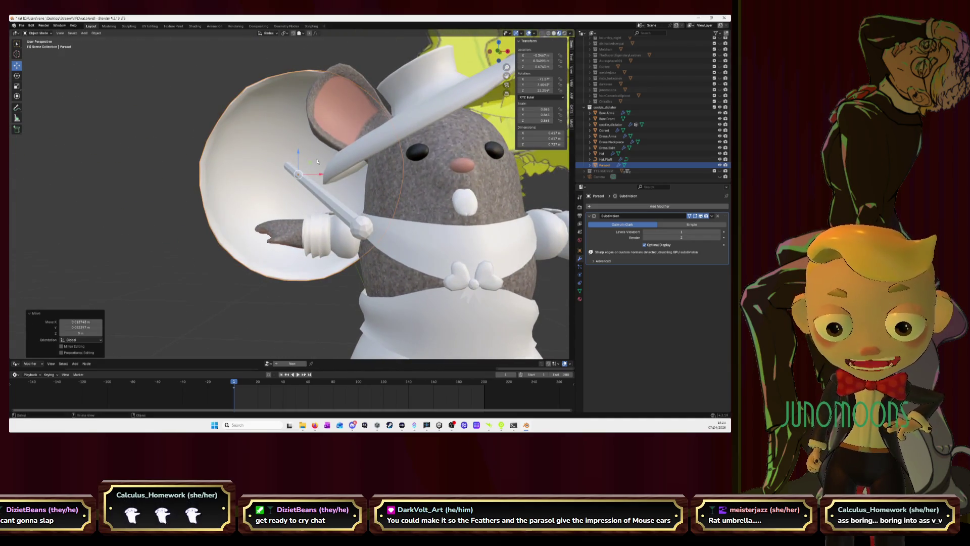
{"action": "key", "text": "g"}
{"action": "key", "text": "x"}
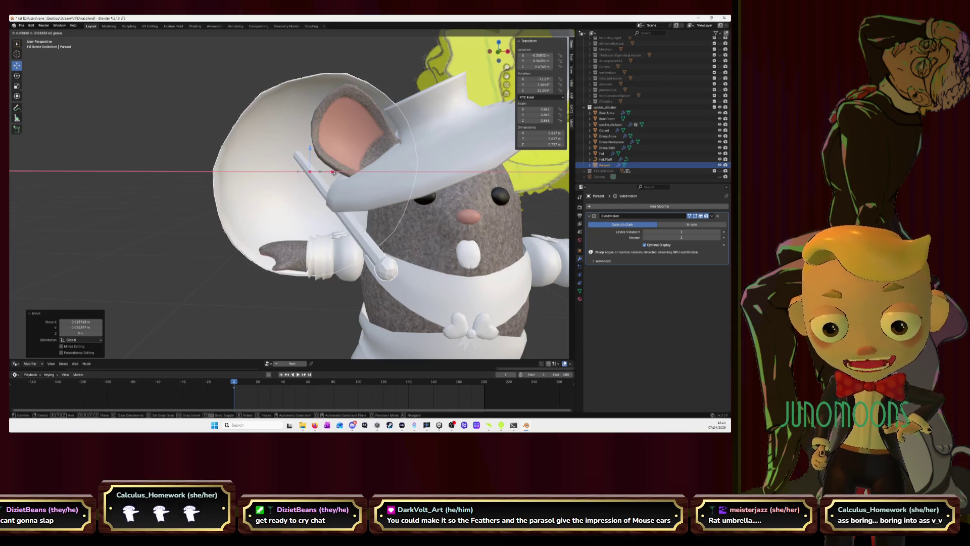
{"action": "left_click", "coordinate": [319, 171]}
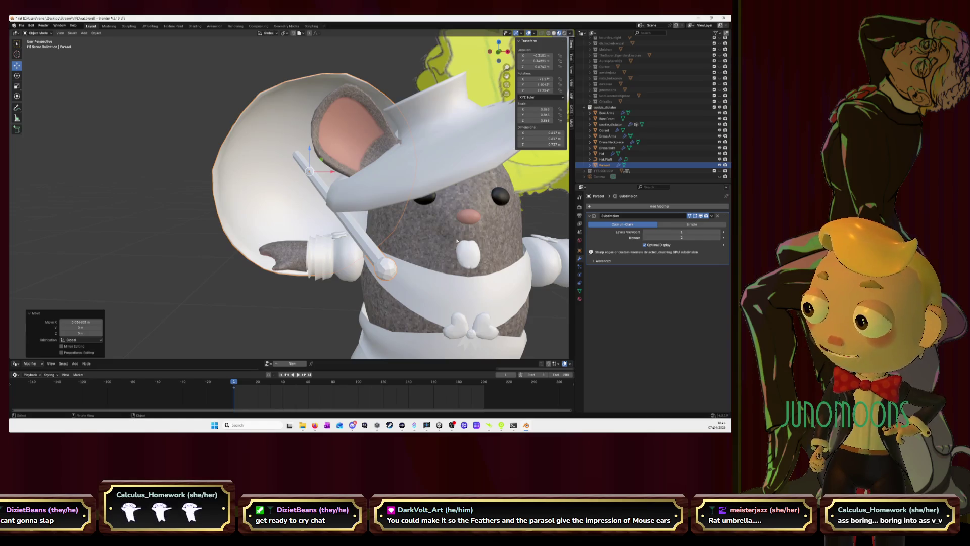
{"action": "middle_click_drag", "start_coordinate": [454, 225], "coordinate": [486, 220]}
{"action": "key", "text": "KP_1"}
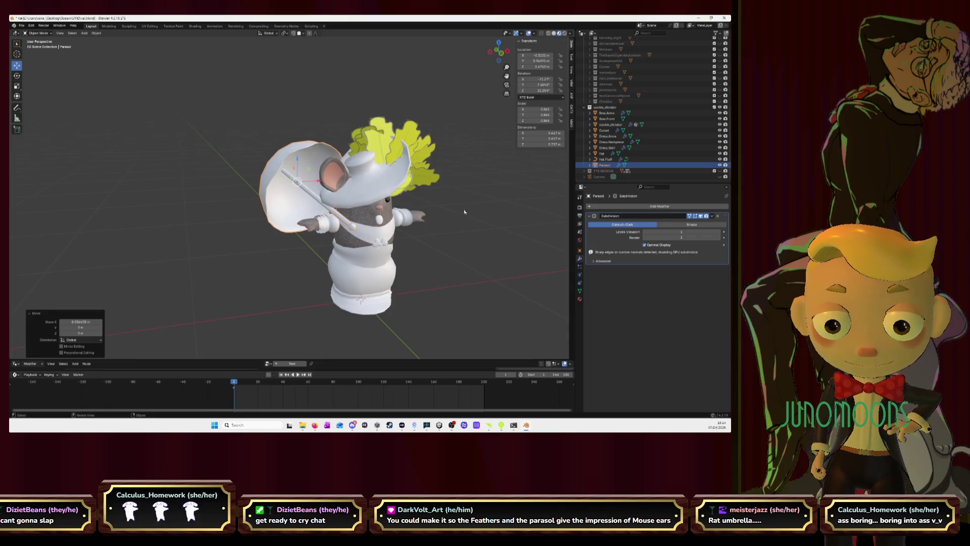
Deselect the parasol, recentre the view, and switch to the vintage parasol reference in the browser
{"action": "left_click", "coordinate": [494, 65]}
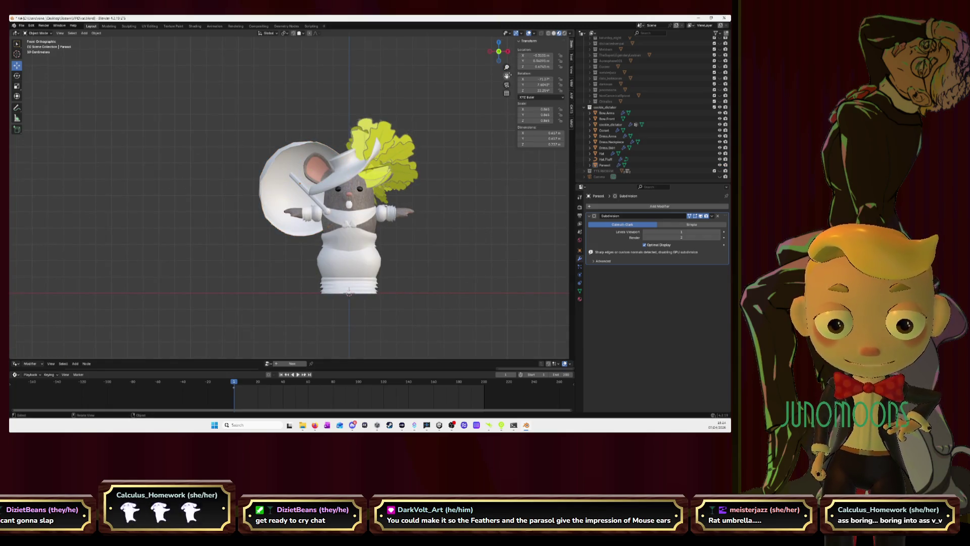
{"action": "left_click_drag", "start_coordinate": [507, 77], "coordinate": [463, 58]}
{"action": "scroll", "coordinate": [382, 232], "scroll_direction": "up", "scroll_amount": 2}
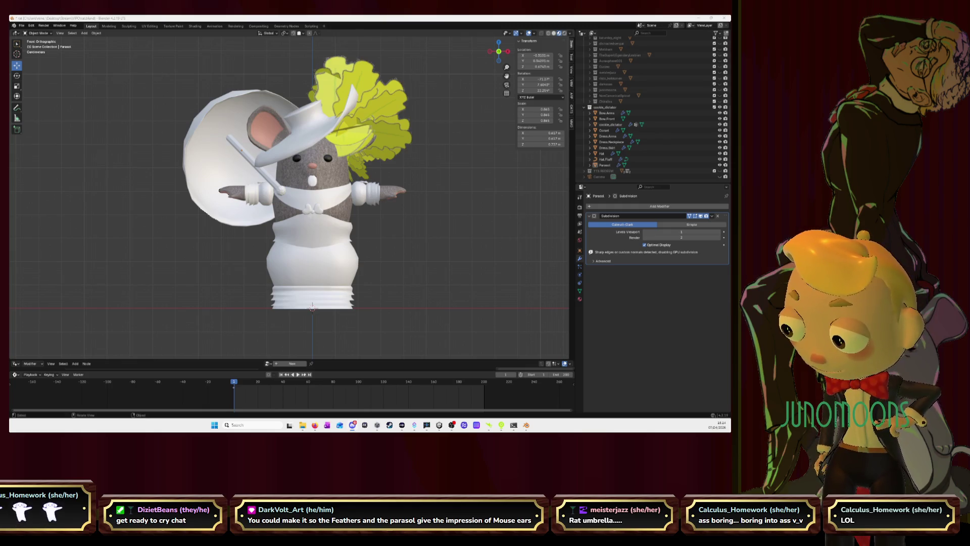
{"action": "key", "text": "alt+Tab"}
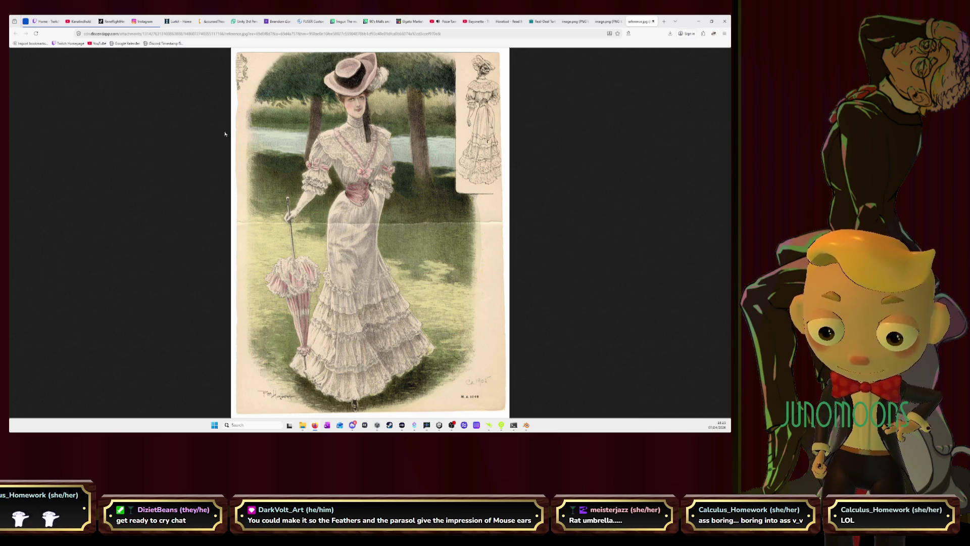
Flip between the vintage dress-and-parasol reference and the mouse model, then close the reference
{"action": "left_click", "coordinate": [697, 20]}
{"action": "key", "text": "alt+Tab"}
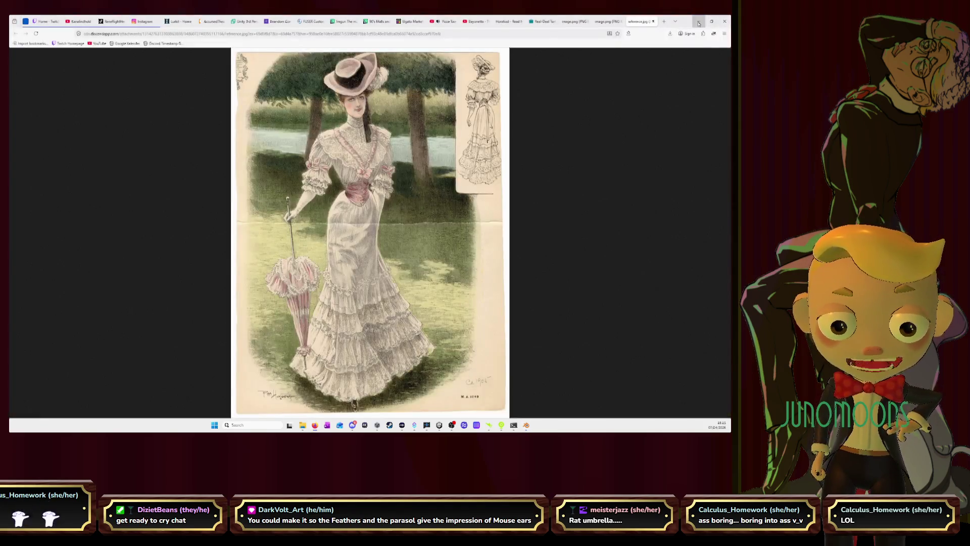
{"action": "left_click", "coordinate": [701, 23]}
{"action": "key", "text": "alt+Tab"}
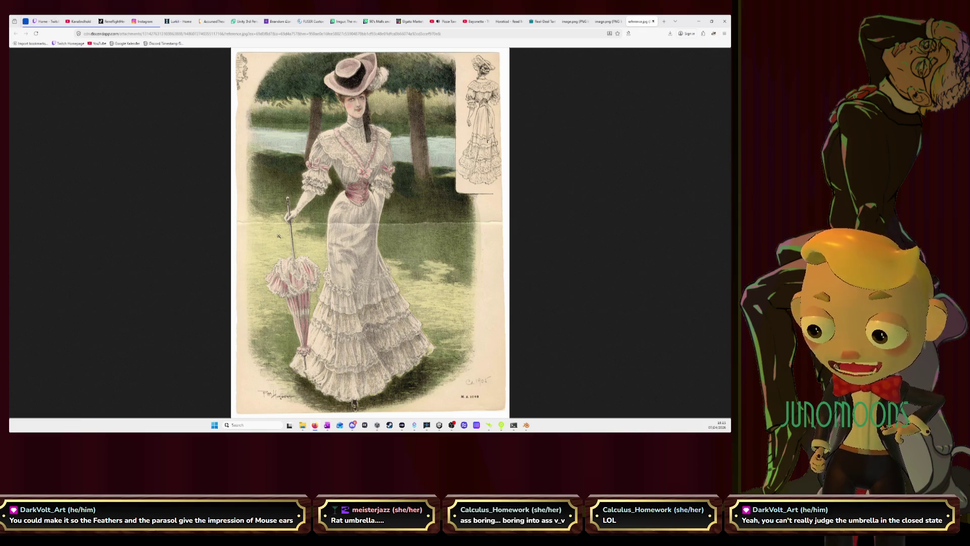
{"action": "left_click", "coordinate": [724, 20]}
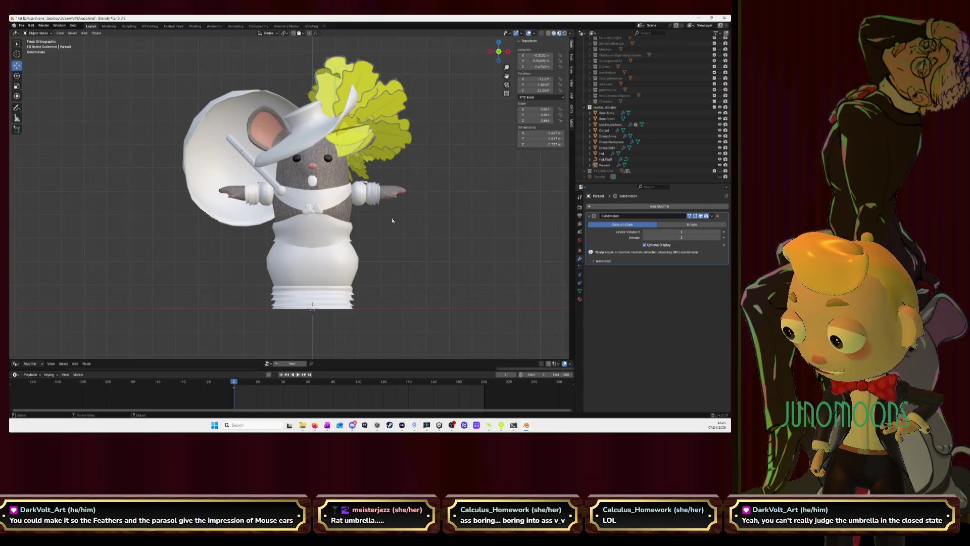
Frame the skirt hem in front view, select Dress.Skirt and enter Edit Mode on its mesh
{"action": "mouse_move", "coordinate": [396, 220]}
{"action": "middle_mouse_down"}
{"action": "mouse_move", "coordinate": [323, 174]}
{"action": "mouse_move", "coordinate": [373, 188]}
{"action": "mouse_move", "coordinate": [499, 53]}
{"action": "middle_mouse_up"}
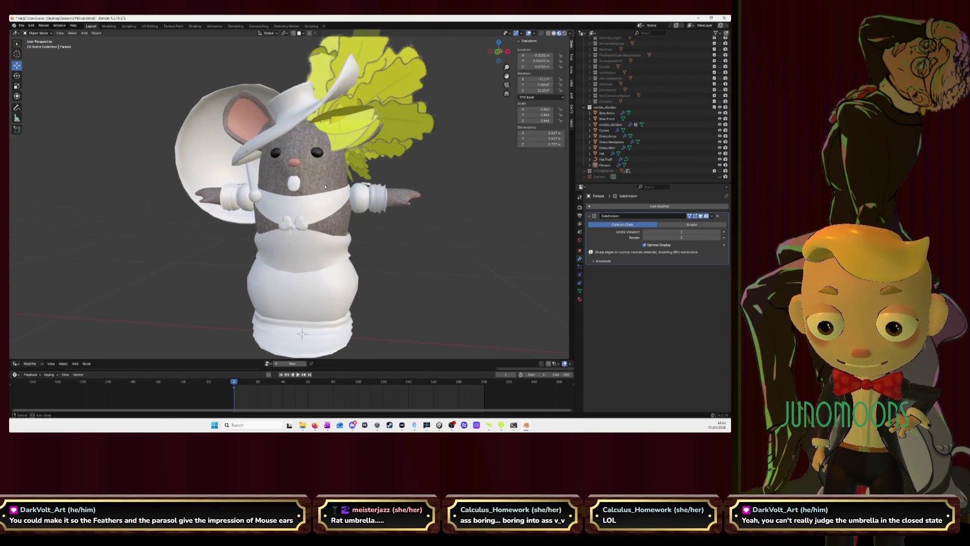
{"action": "left_click", "coordinate": [498, 51]}
{"action": "left_click_drag", "start_coordinate": [507, 75], "coordinate": [494, 10]}
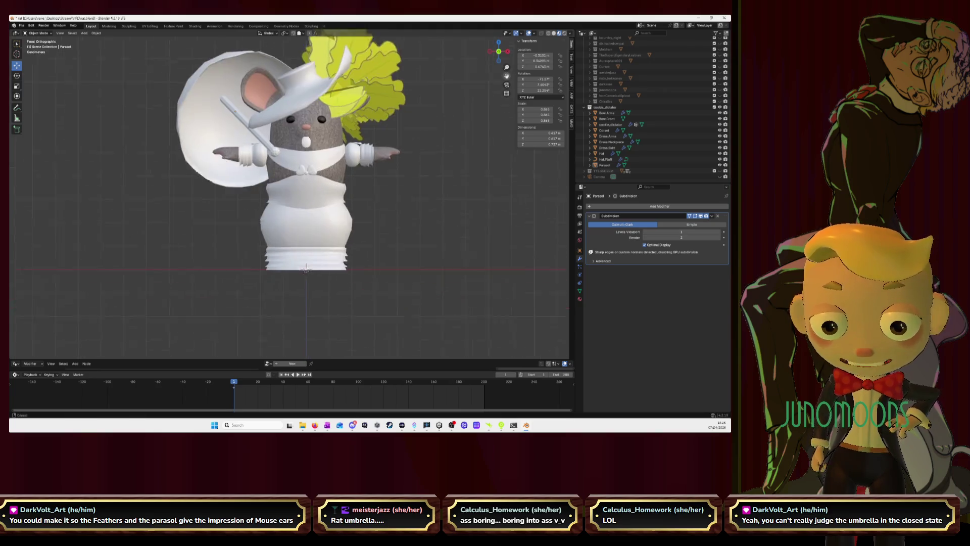
{"action": "scroll", "coordinate": [271, 203], "scroll_direction": "up", "scroll_amount": 5}
{"action": "scroll", "coordinate": [268, 212], "scroll_direction": "down", "scroll_amount": 1}
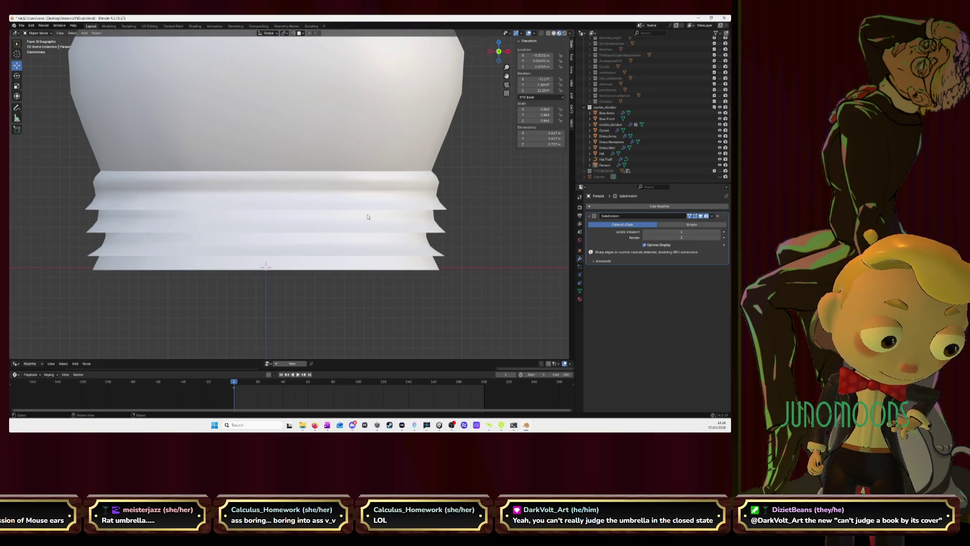
{"action": "scroll", "coordinate": [368, 217], "scroll_direction": "down", "scroll_amount": 1}
{"action": "scroll", "coordinate": [368, 217], "scroll_direction": "down", "scroll_amount": 2}
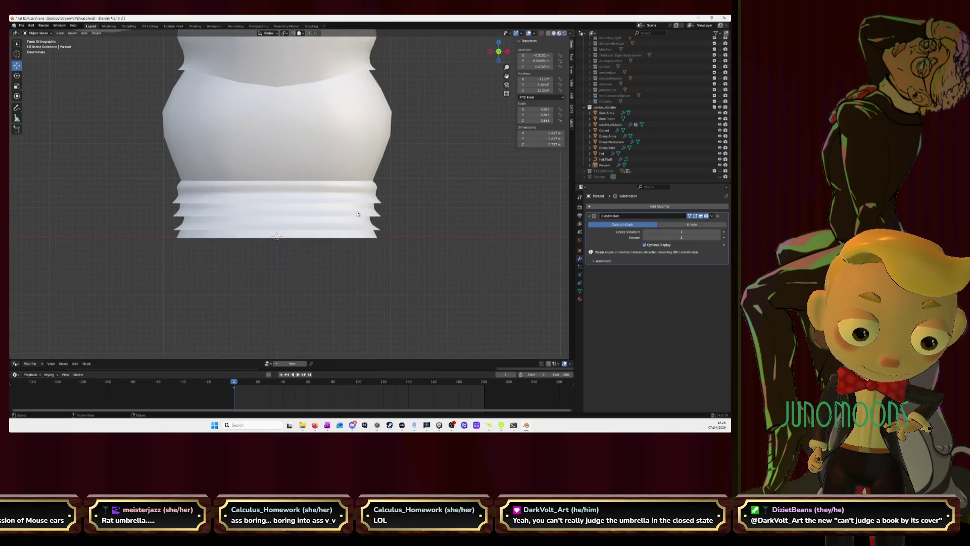
{"action": "left_click", "coordinate": [272, 203]}
{"action": "key", "text": "Tab"}
{"action": "key", "text": "Tab"}
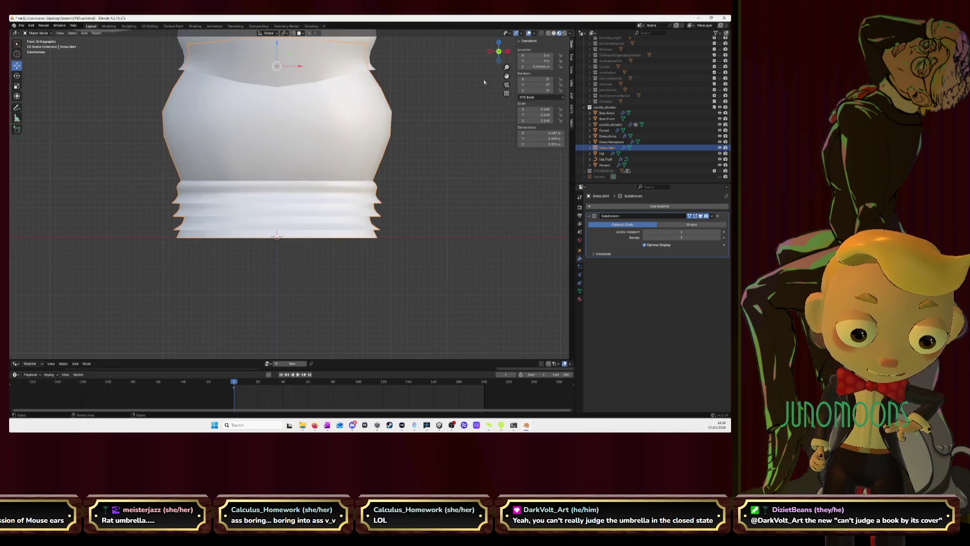
Inspect the whole character from a slight angle, deselect the skirt and select the mouse's body
{"action": "middle_click_drag", "start_coordinate": [277, 236], "coordinate": [374, 303]}
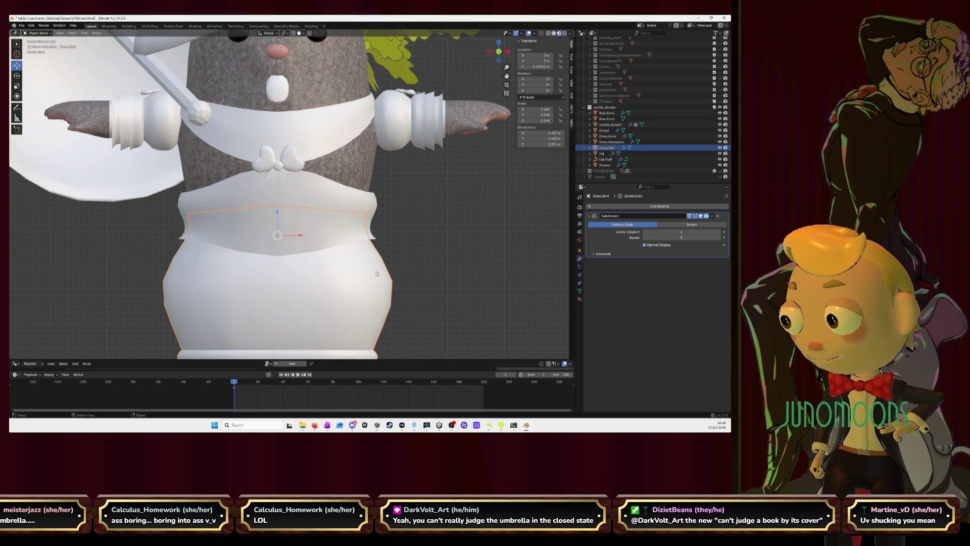
{"action": "key", "text": "KP_1"}
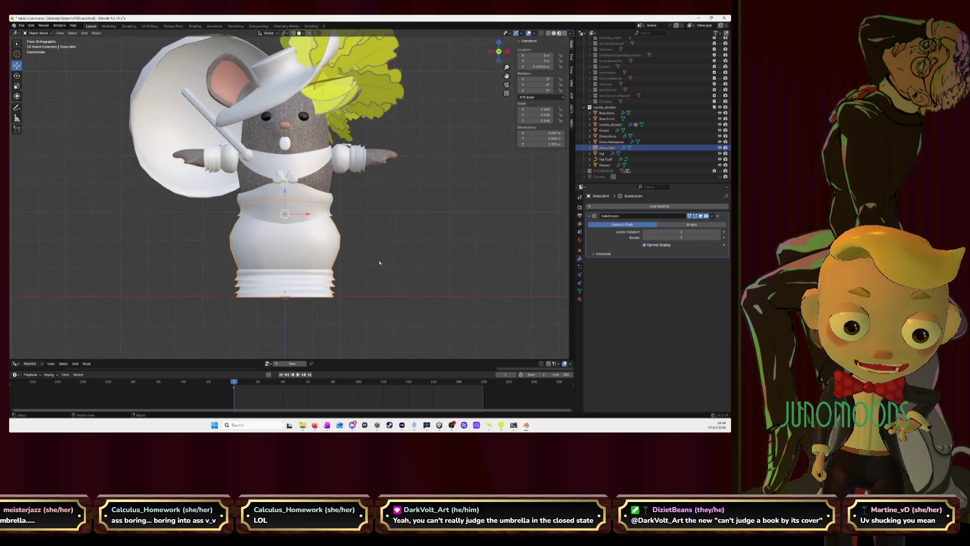
{"action": "middle_click_drag", "start_coordinate": [568, 122], "coordinate": [531, 126]}
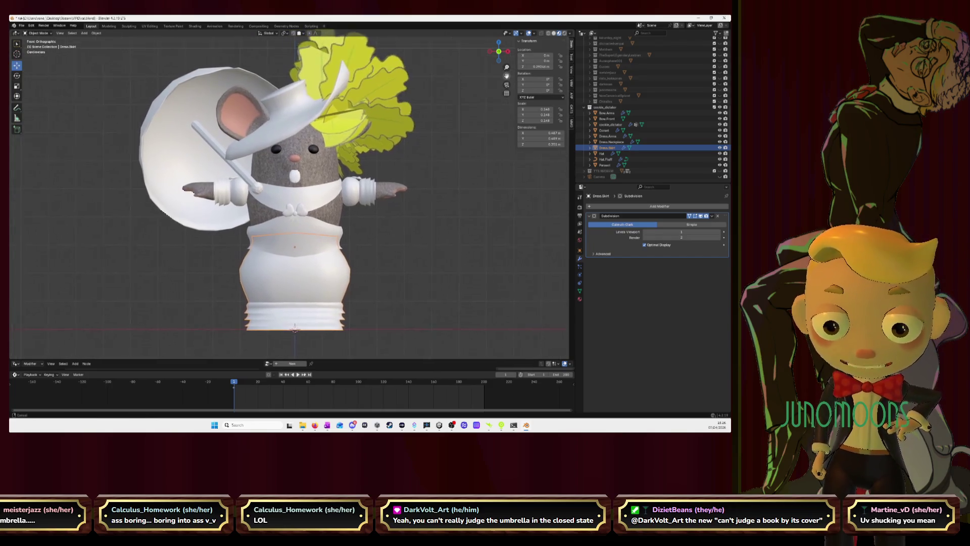
{"action": "middle_click_drag", "start_coordinate": [485, 152], "coordinate": [456, 171]}
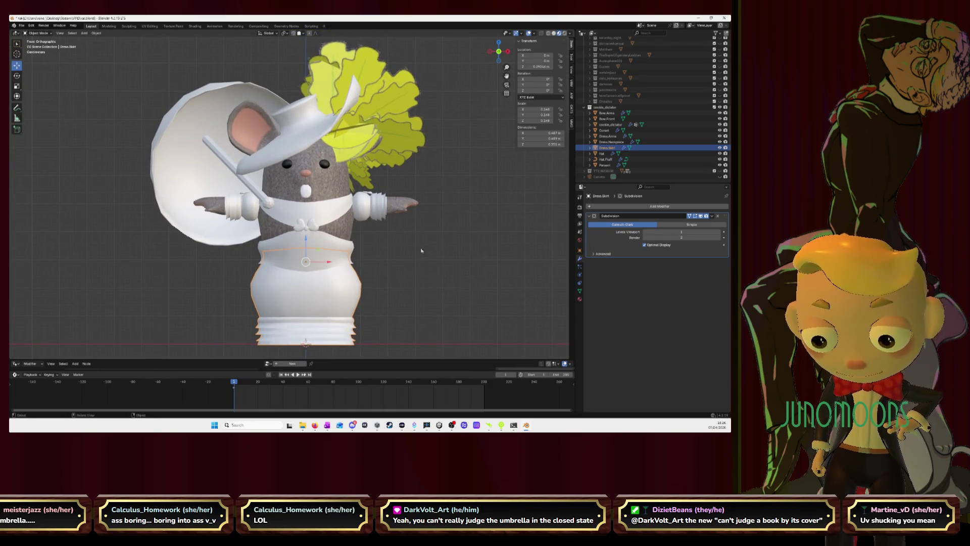
{"action": "key", "text": "alt+a"}
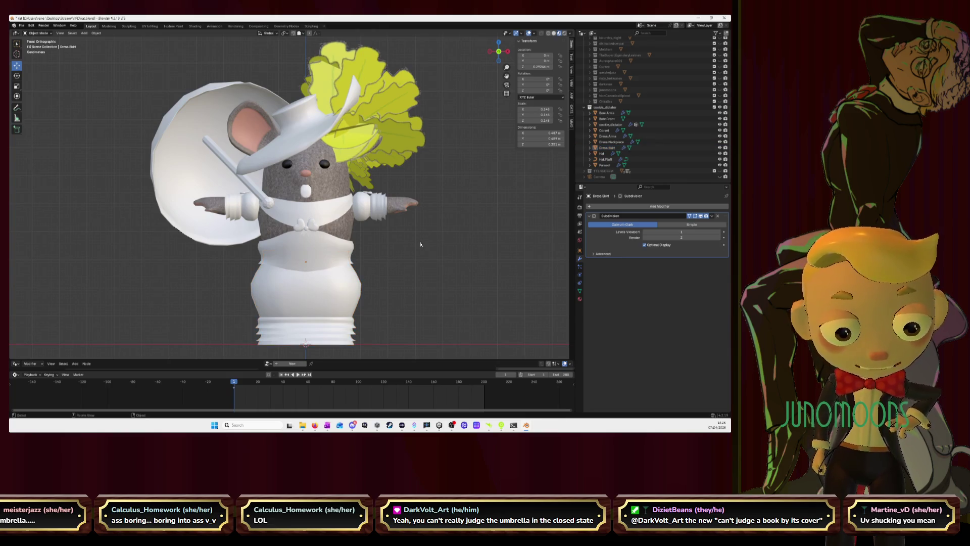
{"action": "left_click", "coordinate": [325, 181]}
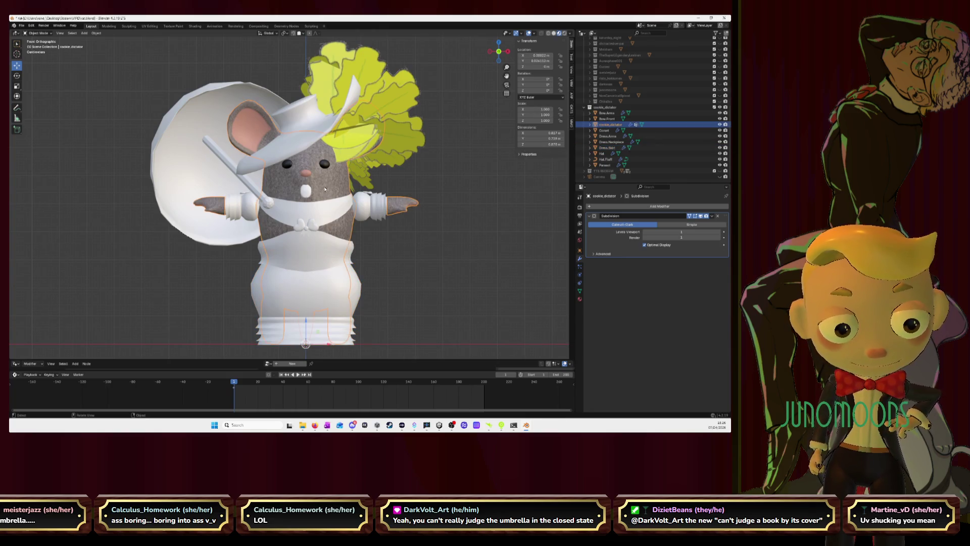
Name the body's material cookie_dictator in Material Properties, then switch to the browser
{"action": "left_click", "coordinate": [581, 298]}
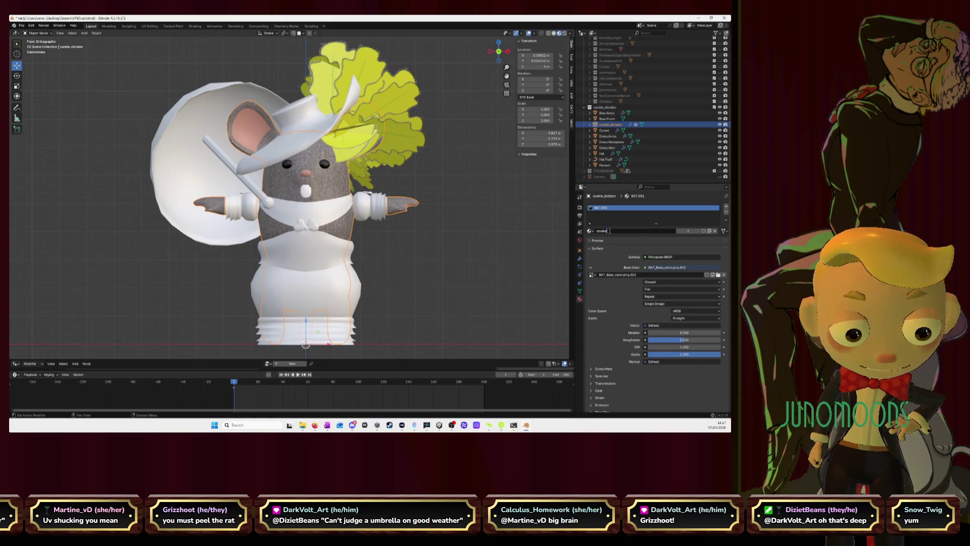
{"action": "key", "text": "Return"}
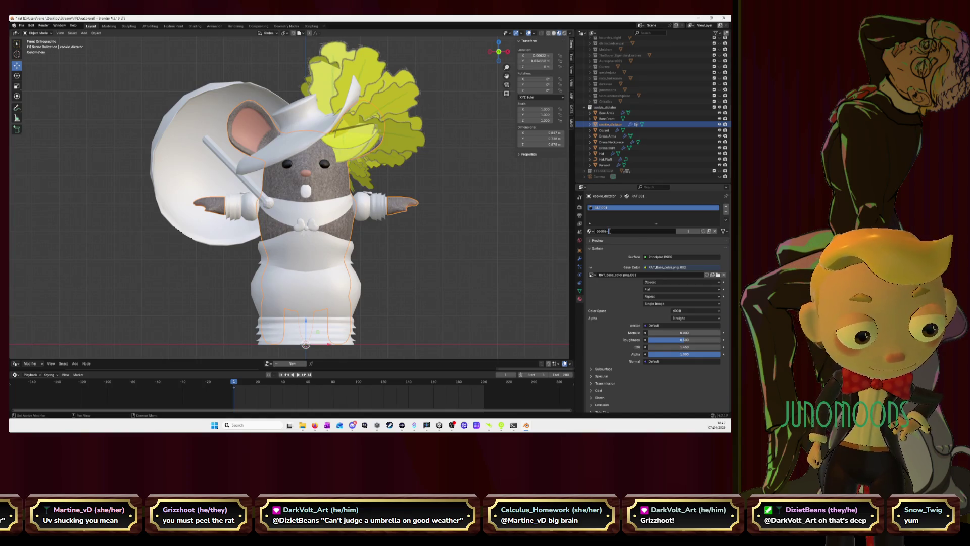
{"action": "type", "text": "_dictator"}
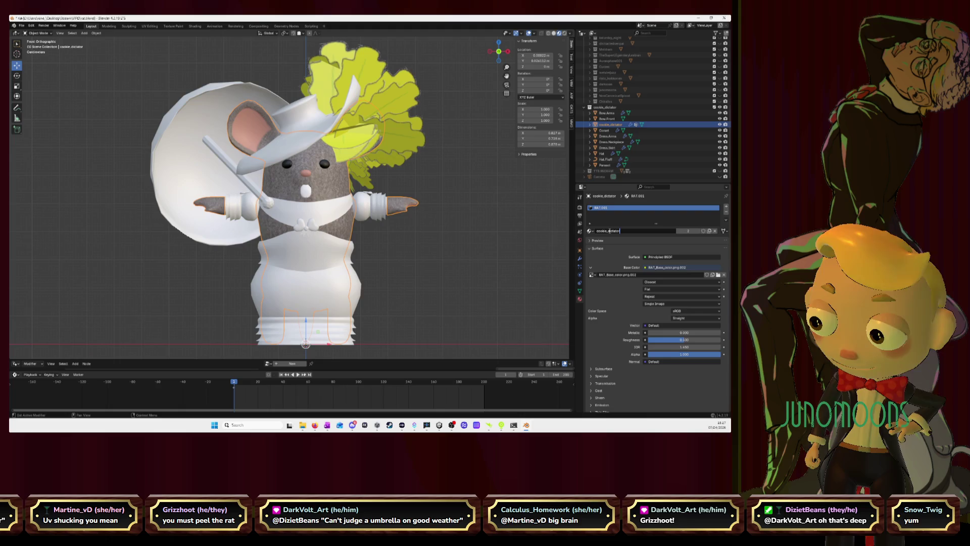
{"action": "key", "text": "Return"}
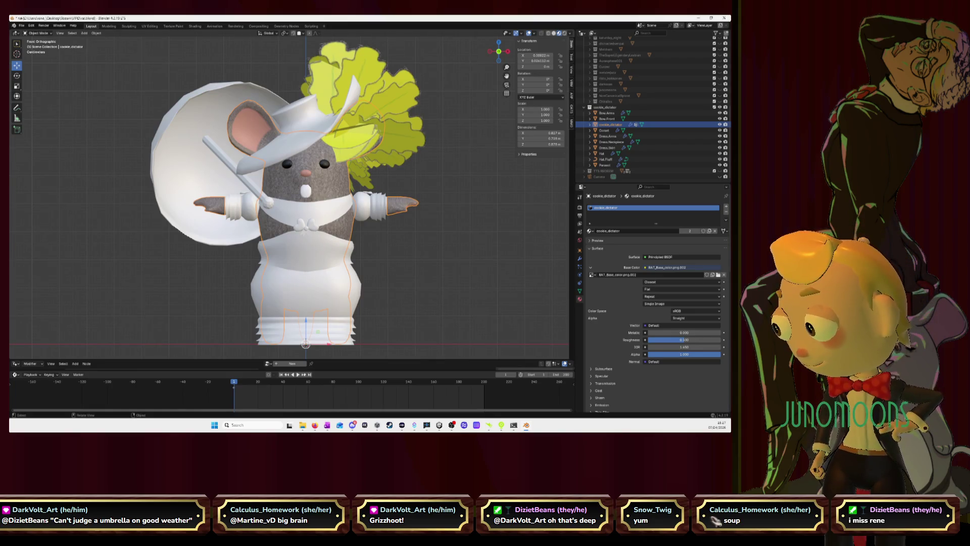
{"action": "key", "text": "alt+Tab"}
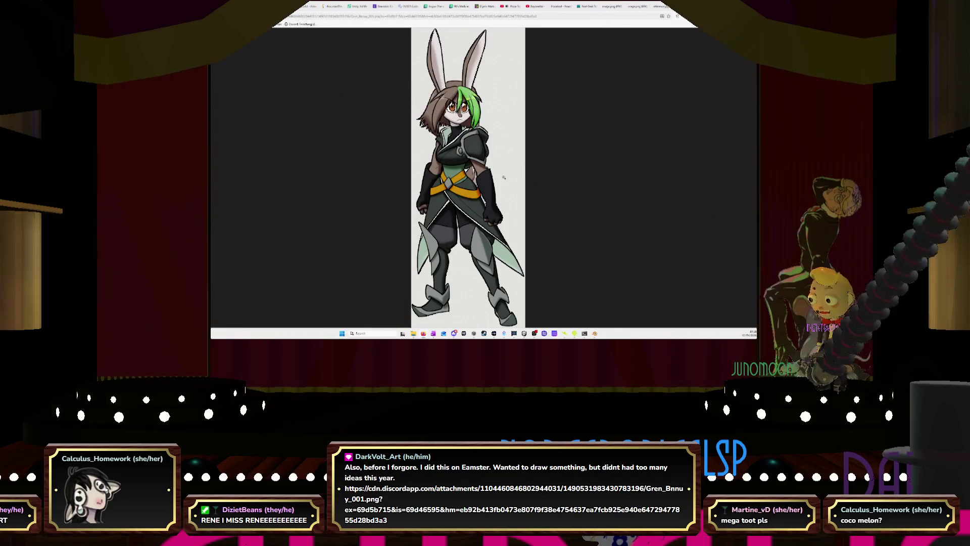
{"action": "scroll", "coordinate": [507, 175], "scroll_direction": "up", "scroll_amount": 3}
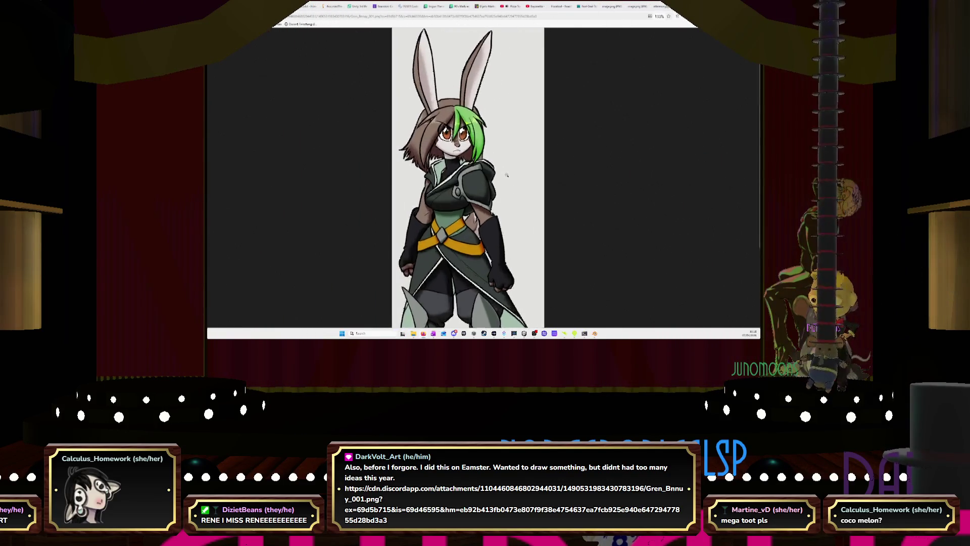
{"action": "scroll", "coordinate": [507, 176], "scroll_direction": "up", "scroll_amount": 1}
{"action": "scroll", "coordinate": [507, 176], "scroll_direction": "down", "scroll_amount": 2}
{"action": "scroll", "coordinate": [506, 175], "scroll_direction": "down", "scroll_amount": 1}
{"action": "scroll", "coordinate": [507, 175], "scroll_direction": "down", "scroll_amount": 1}
{"action": "scroll", "coordinate": [507, 176], "scroll_direction": "down", "scroll_amount": 2}
{"action": "scroll", "coordinate": [507, 177], "scroll_direction": "down", "scroll_amount": 1}
{"action": "scroll", "coordinate": [508, 177], "scroll_direction": "down", "scroll_amount": 2}
{"action": "scroll", "coordinate": [507, 177], "scroll_direction": "down", "scroll_amount": 1}
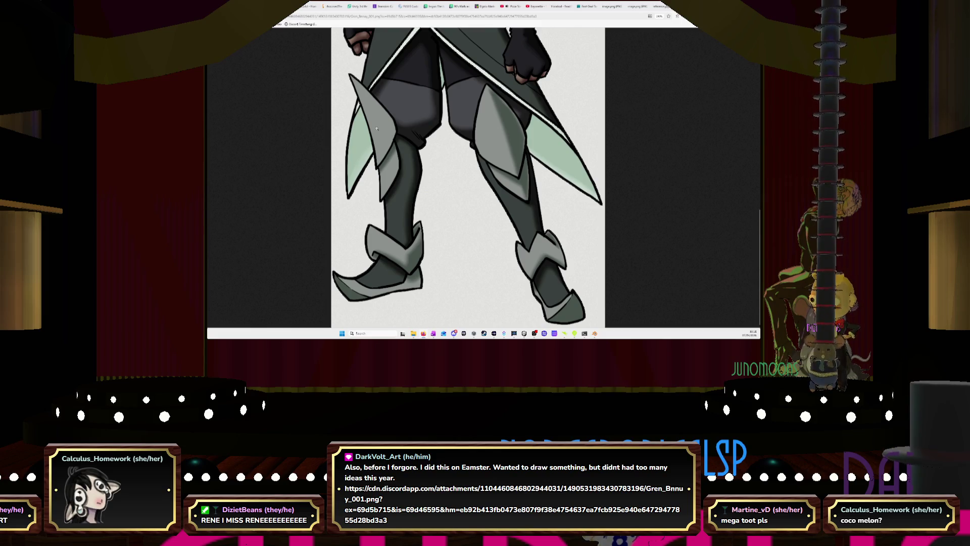
{"action": "scroll", "coordinate": [440, 160], "scroll_direction": "up", "scroll_amount": 2}
{"action": "scroll", "coordinate": [466, 162], "scroll_direction": "up", "scroll_amount": 2}
{"action": "scroll", "coordinate": [467, 162], "scroll_direction": "down", "scroll_amount": 1}
{"action": "scroll", "coordinate": [466, 162], "scroll_direction": "down", "scroll_amount": 1}
{"action": "scroll", "coordinate": [465, 162], "scroll_direction": "down", "scroll_amount": 1}
{"action": "scroll", "coordinate": [467, 161], "scroll_direction": "down", "scroll_amount": 1}
{"action": "scroll", "coordinate": [466, 162], "scroll_direction": "down", "scroll_amount": 1}
{"action": "scroll", "coordinate": [467, 162], "scroll_direction": "down", "scroll_amount": 1}
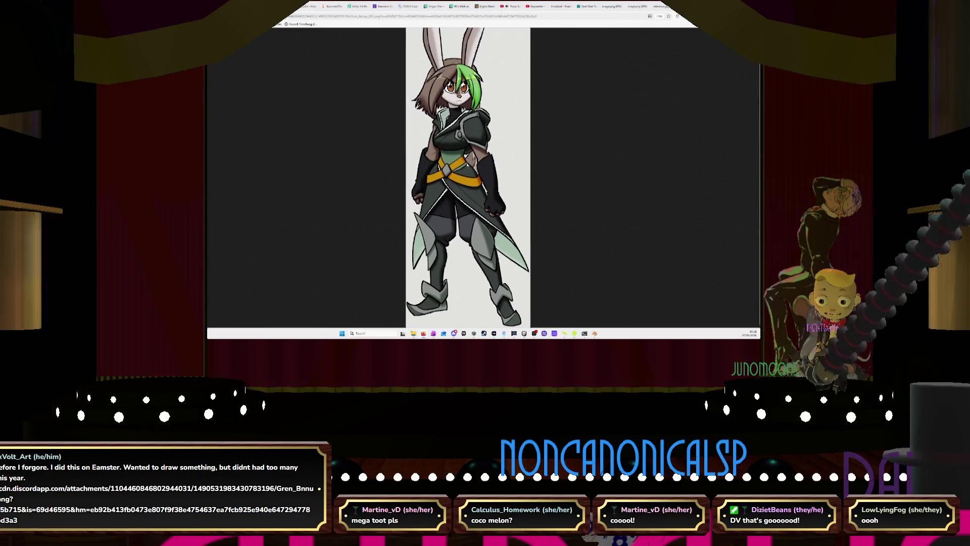
{"action": "scroll", "coordinate": [466, 163], "scroll_direction": "down", "scroll_amount": 1}
{"action": "scroll", "coordinate": [466, 163], "scroll_direction": "down", "scroll_amount": 1}
{"action": "scroll", "coordinate": [466, 162], "scroll_direction": "up", "scroll_amount": 1}
{"action": "scroll", "coordinate": [466, 162], "scroll_direction": "up", "scroll_amount": 1}
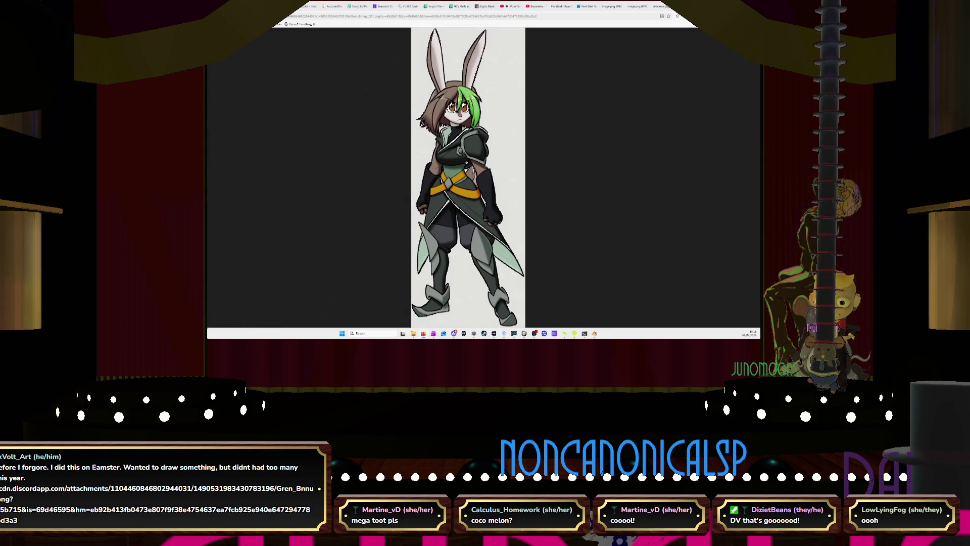
{"action": "key", "text": "F11"}
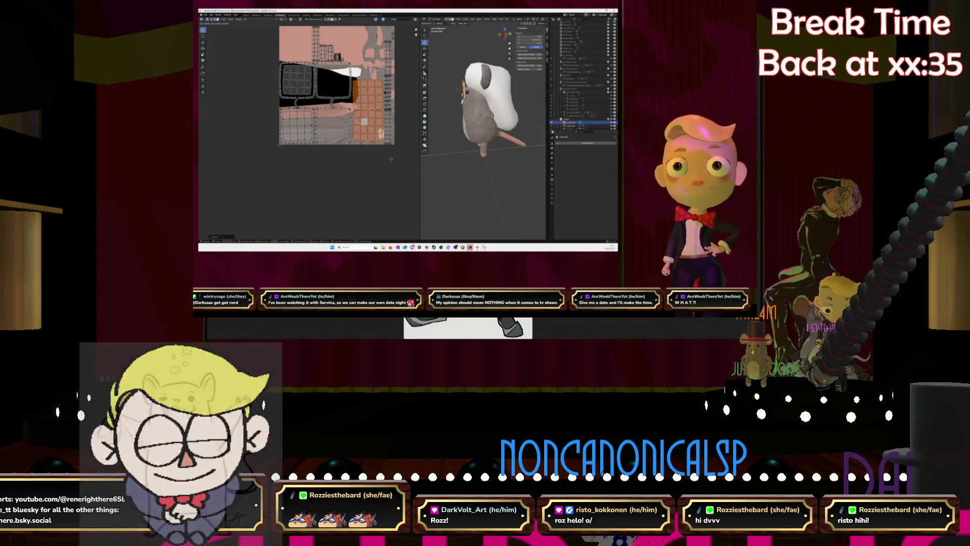
Move the orange UV island down-left below the layout, then select the grey island instead
{"action": "left_click_drag", "start_coordinate": [391, 158], "coordinate": [318, 222]}
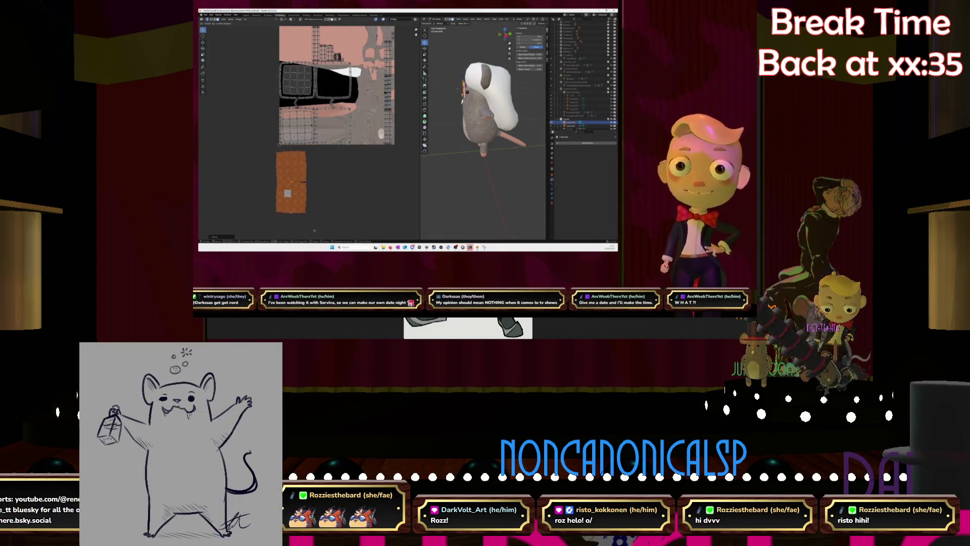
{"action": "left_click", "coordinate": [314, 230]}
{"action": "left_click", "coordinate": [289, 192]}
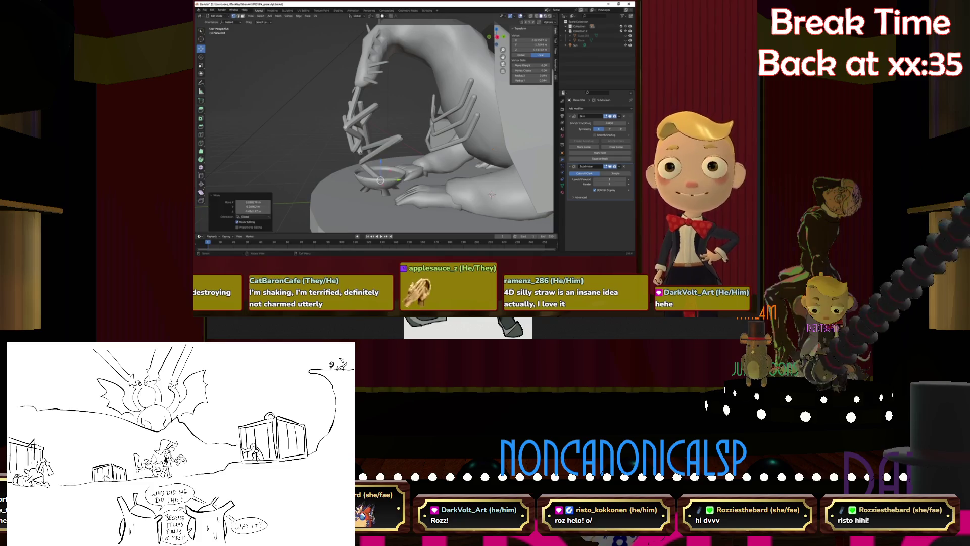
Orbit around the sculpture to inspect the hand holding the spiky straw from several angles
{"action": "middle_click_drag", "start_coordinate": [492, 193], "coordinate": [491, 172]}
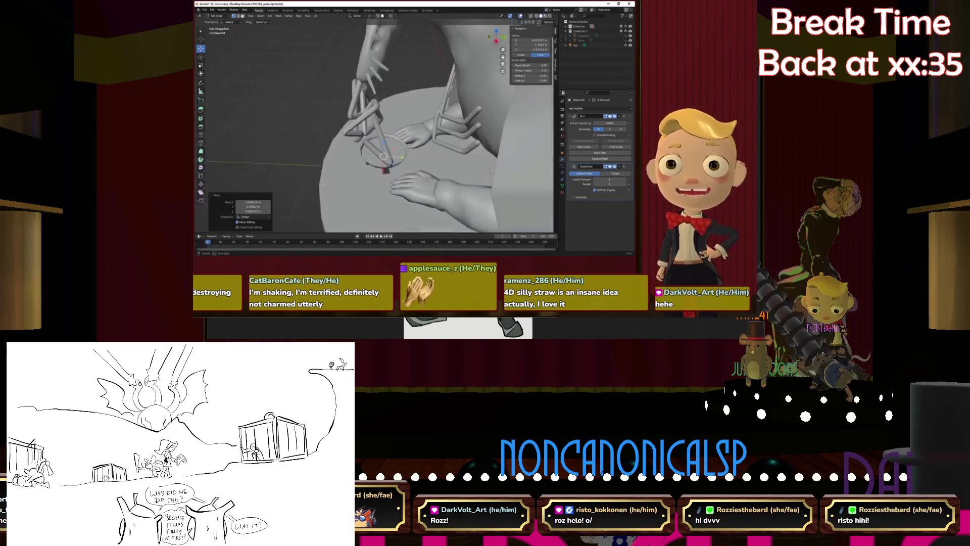
{"action": "middle_click_drag", "start_coordinate": [491, 172], "coordinate": [497, 155]}
{"action": "mouse_move", "coordinate": [422, 149]}
{"action": "middle_mouse_down"}
{"action": "mouse_move", "coordinate": [454, 171]}
{"action": "mouse_move", "coordinate": [397, 133]}
{"action": "middle_mouse_up"}
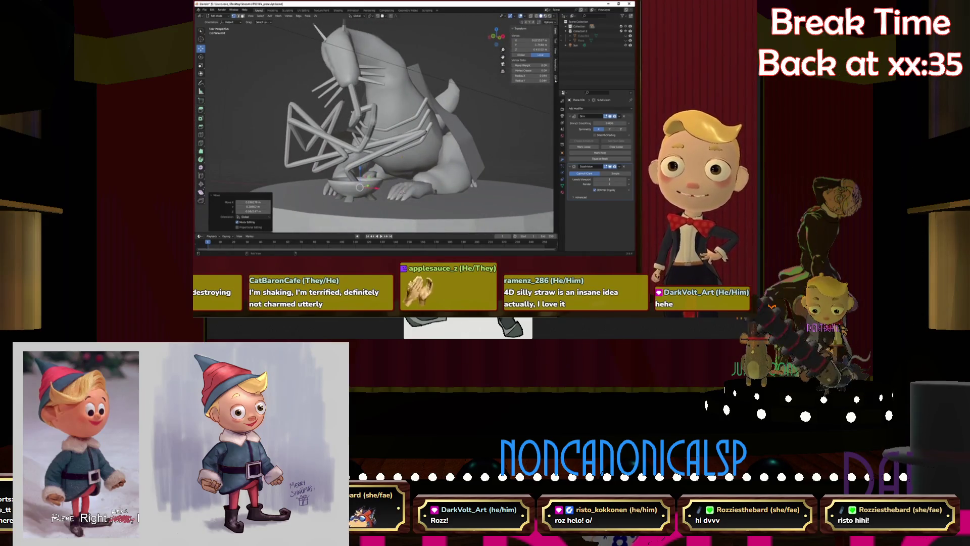
{"action": "middle_click_drag", "start_coordinate": [520, 93], "coordinate": [432, 141]}
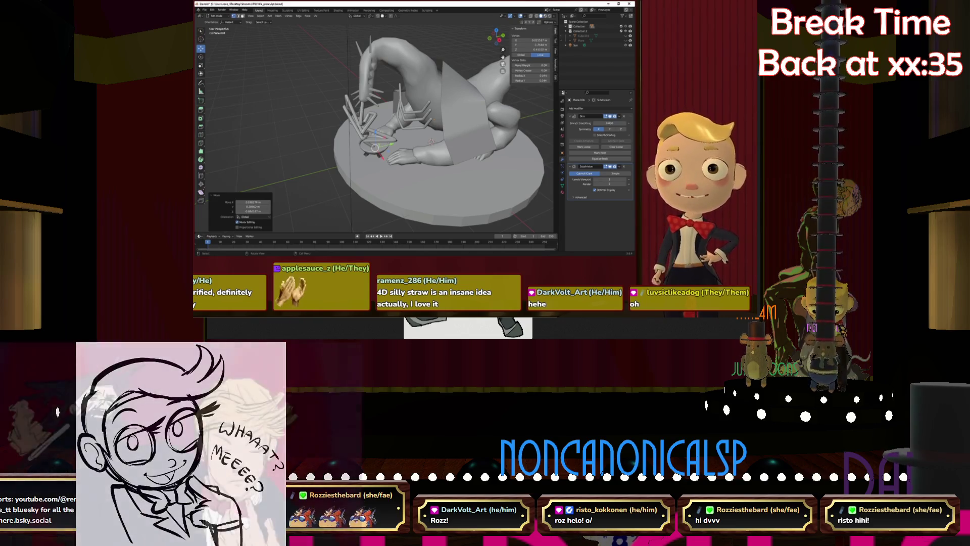
{"action": "middle_click_drag", "start_coordinate": [425, 129], "coordinate": [398, 115]}
{"action": "scroll", "coordinate": [423, 95], "scroll_direction": "up", "scroll_amount": 5}
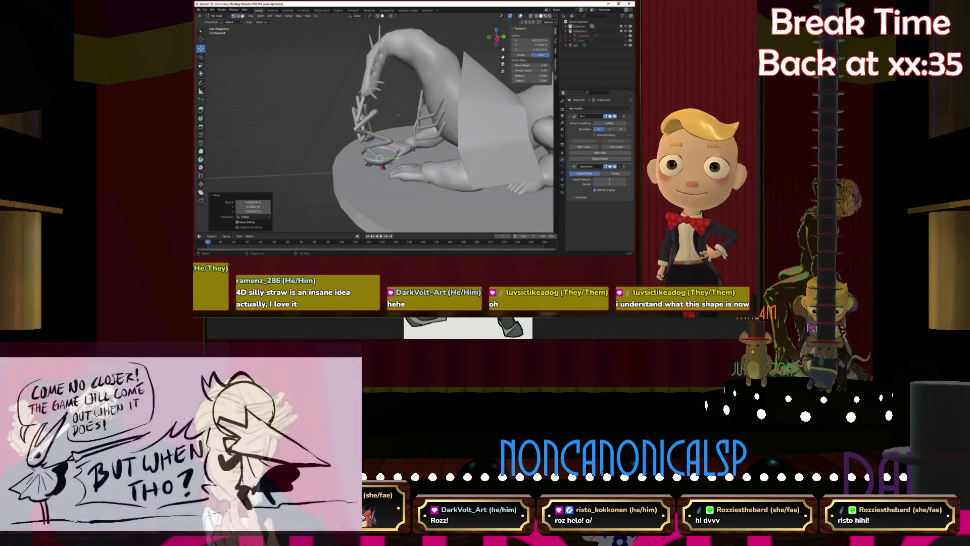
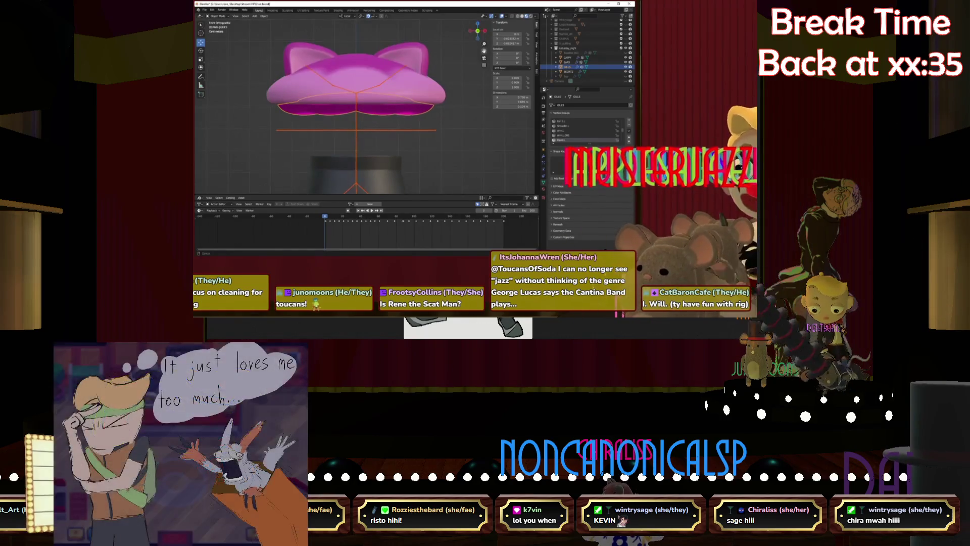
View the pink model from Front Orthographic and deselect the armature
{"action": "key", "text": "KP_1"}
{"action": "left_click", "coordinate": [431, 129]}
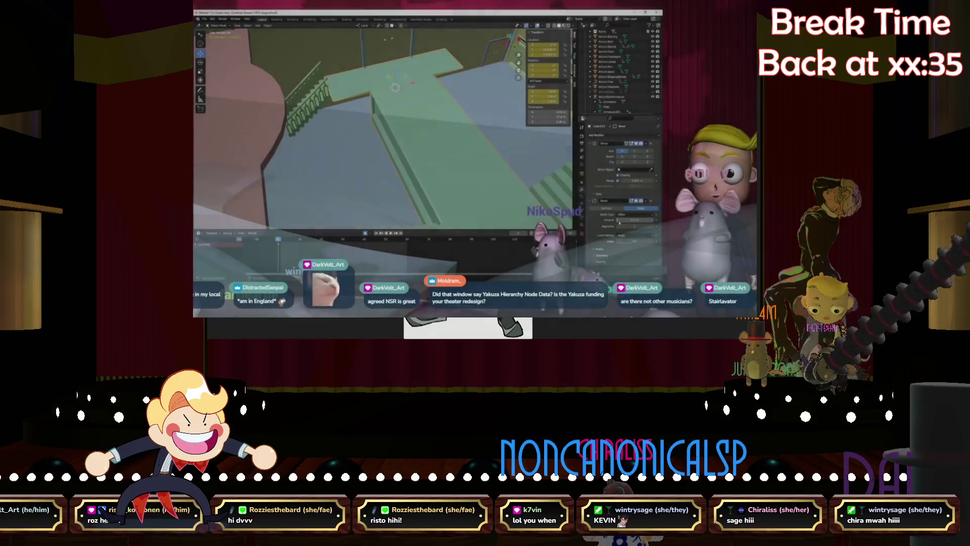
Frame the green stair platform's edge up close and select one of its vertices
{"action": "mouse_move", "coordinate": [402, 111]}
{"action": "middle_mouse_down"}
{"action": "mouse_move", "coordinate": [332, 83]}
{"action": "mouse_move", "coordinate": [357, 105]}
{"action": "middle_mouse_up"}
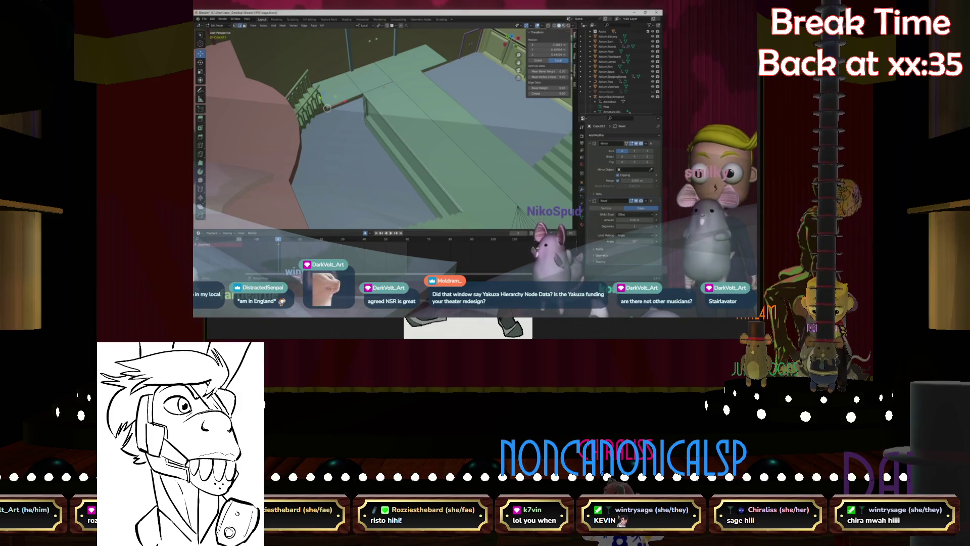
{"action": "key", "text": "KP_Decimal"}
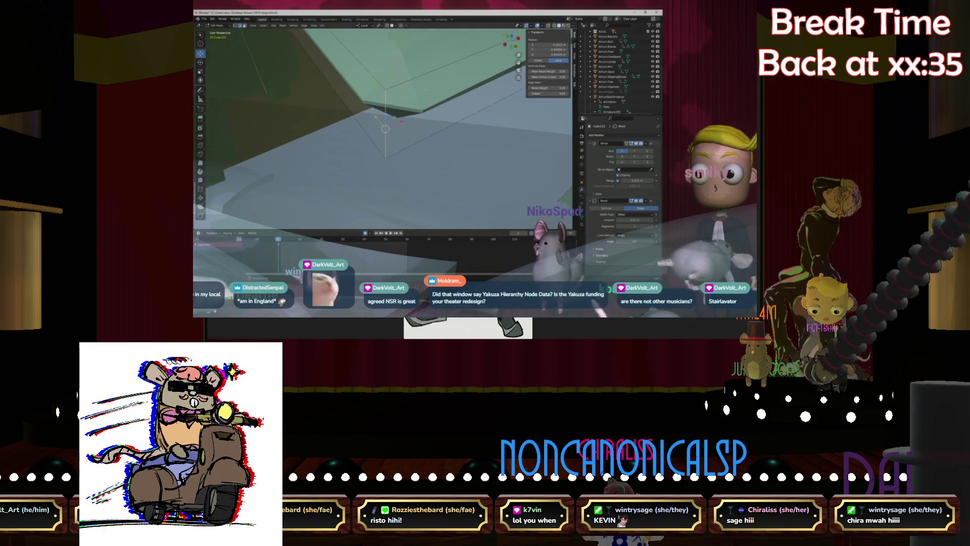
{"action": "mouse_move", "coordinate": [386, 129]}
{"action": "middle_mouse_down"}
{"action": "mouse_move", "coordinate": [402, 114]}
{"action": "mouse_move", "coordinate": [463, 148]}
{"action": "mouse_move", "coordinate": [455, 137]}
{"action": "middle_mouse_up"}
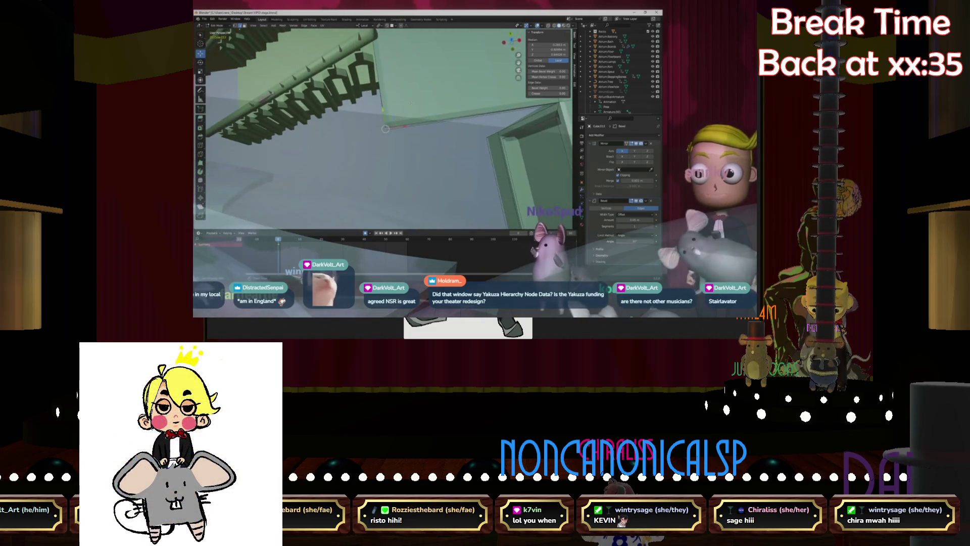
{"action": "left_click", "coordinate": [387, 126]}
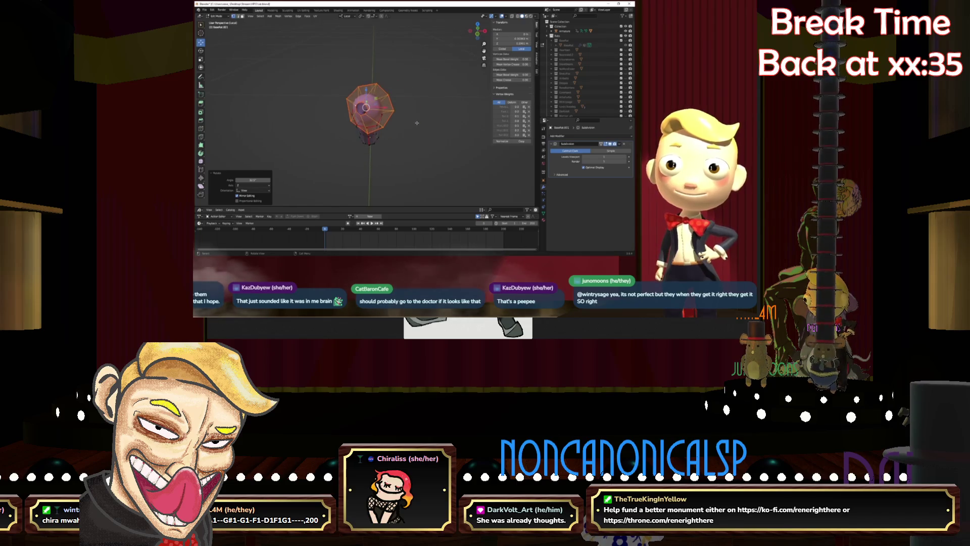
Deselect the pink bulb-shaped object and orbit to view it end-on
{"action": "left_click", "coordinate": [400, 96]}
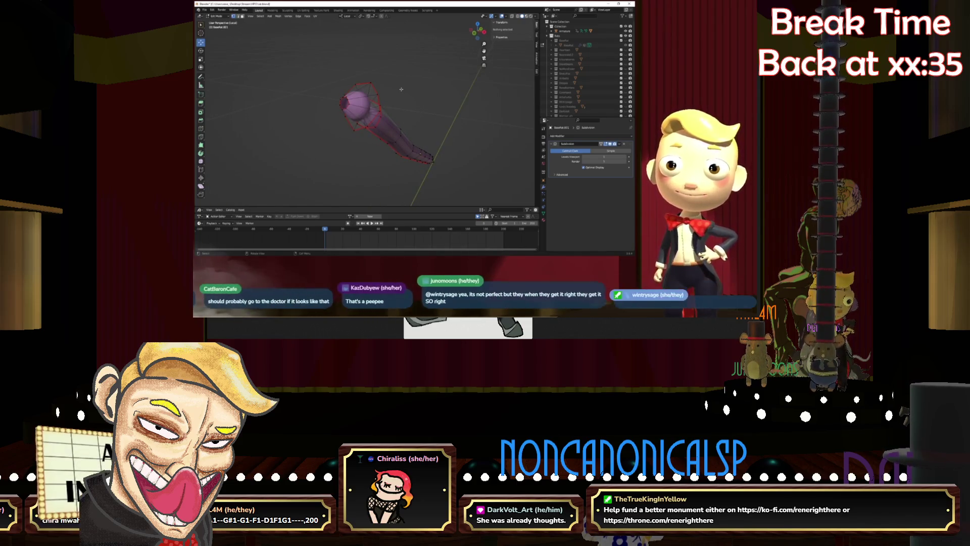
{"action": "scroll", "coordinate": [400, 88], "scroll_direction": "up", "scroll_amount": 3}
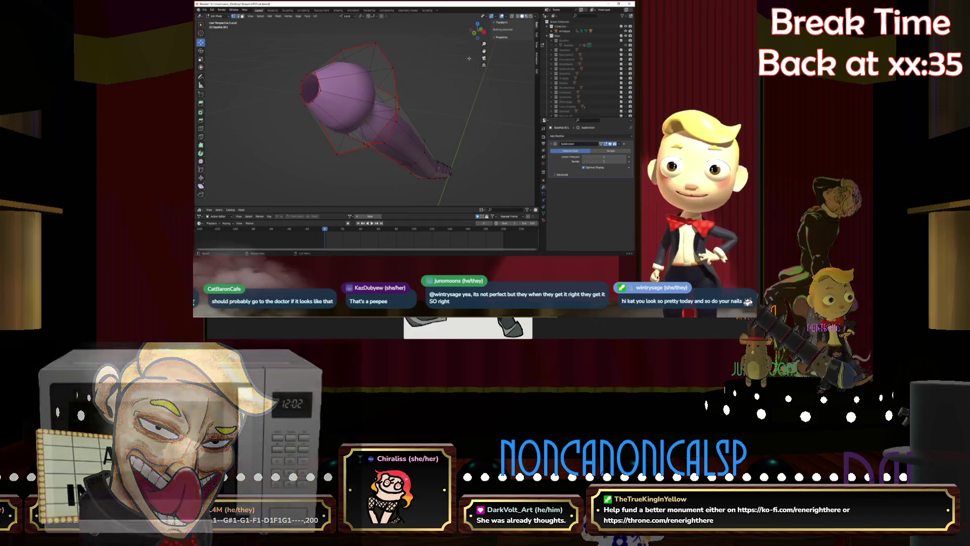
{"action": "left_click", "coordinate": [478, 31]}
{"action": "mouse_move", "coordinate": [379, 114]}
{"action": "middle_mouse_down"}
{"action": "mouse_move", "coordinate": [395, 91]}
{"action": "mouse_move", "coordinate": [358, 92]}
{"action": "middle_mouse_up"}
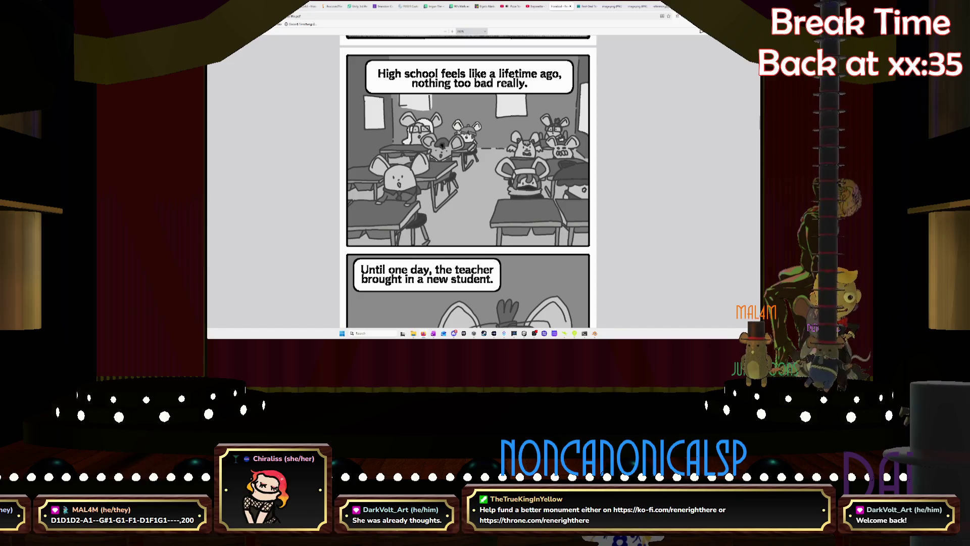
Switch to the Pizza Tower OST YouTube tab, then return to the Blender window
{"action": "left_click", "coordinate": [512, 9]}
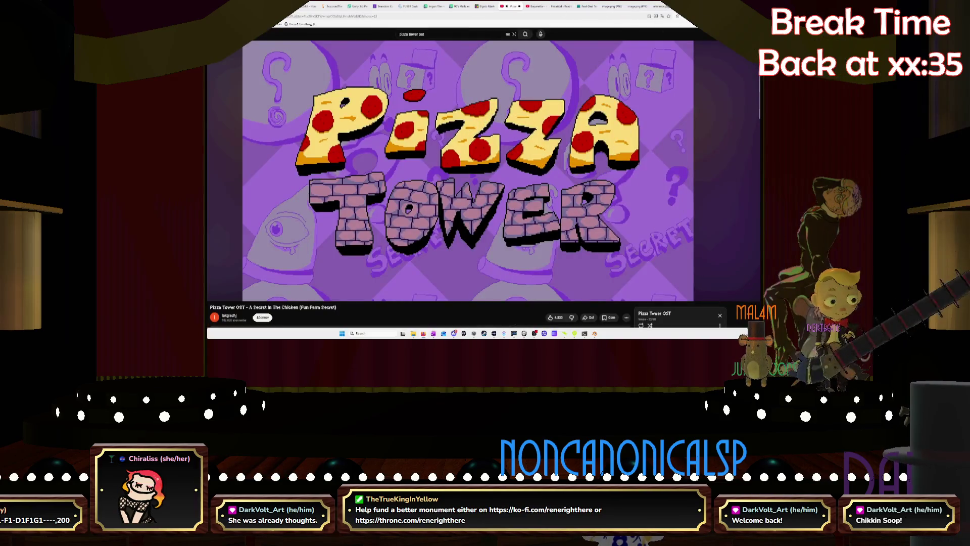
{"action": "key", "text": "alt+Tab"}
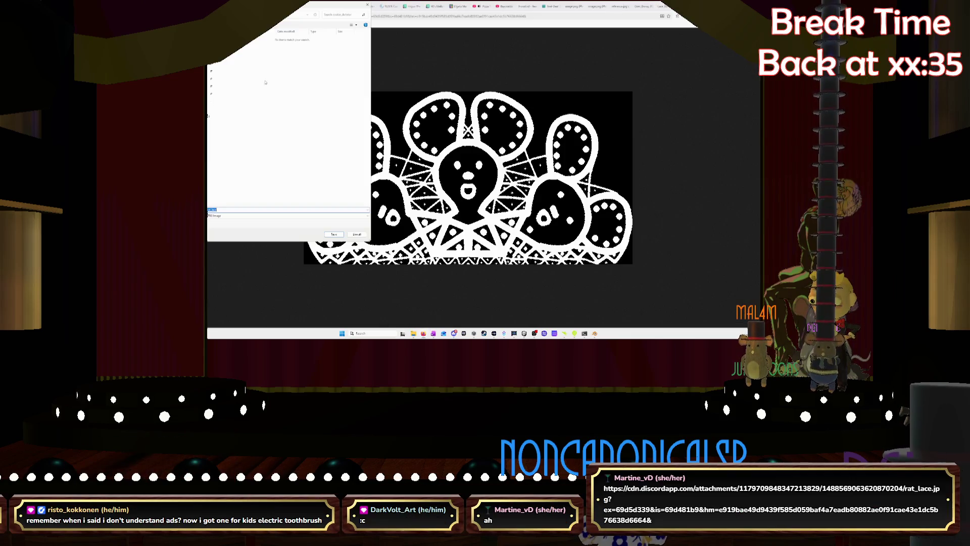
Save the lace image to the computer and switch back to Blender
{"action": "left_click", "coordinate": [334, 234]}
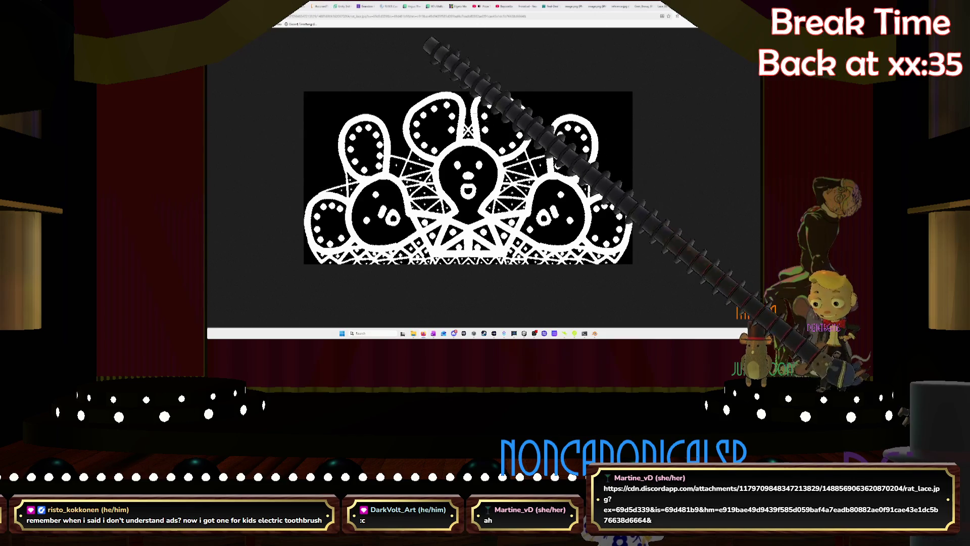
{"action": "key", "text": "alt+Tab"}
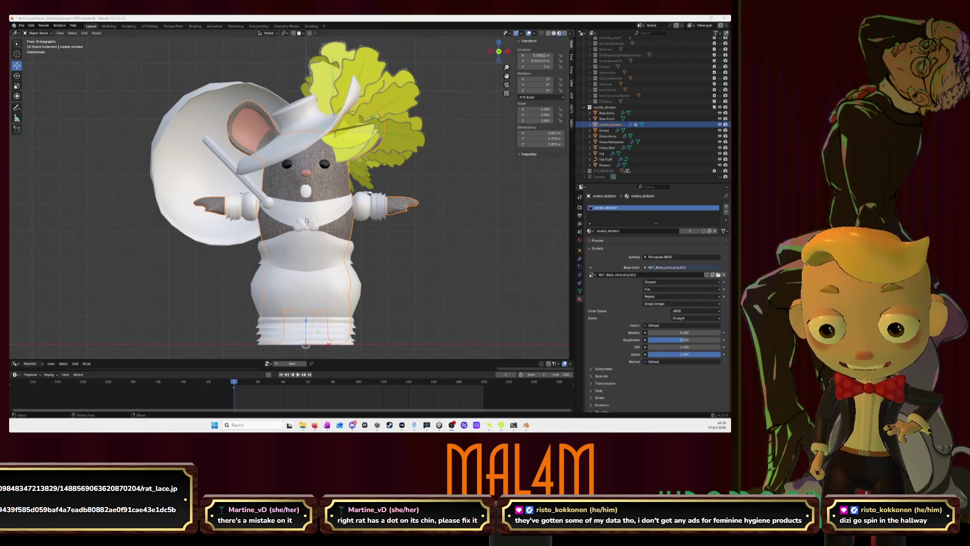
Select the rat's skirt and frame its bottom ruffles up close in the viewport
{"action": "left_click_drag", "start_coordinate": [506, 76], "coordinate": [507, 31]}
{"action": "left_click", "coordinate": [435, 244]}
{"action": "scroll", "coordinate": [338, 280], "scroll_direction": "up", "scroll_amount": 2}
{"action": "left_click", "coordinate": [303, 265]}
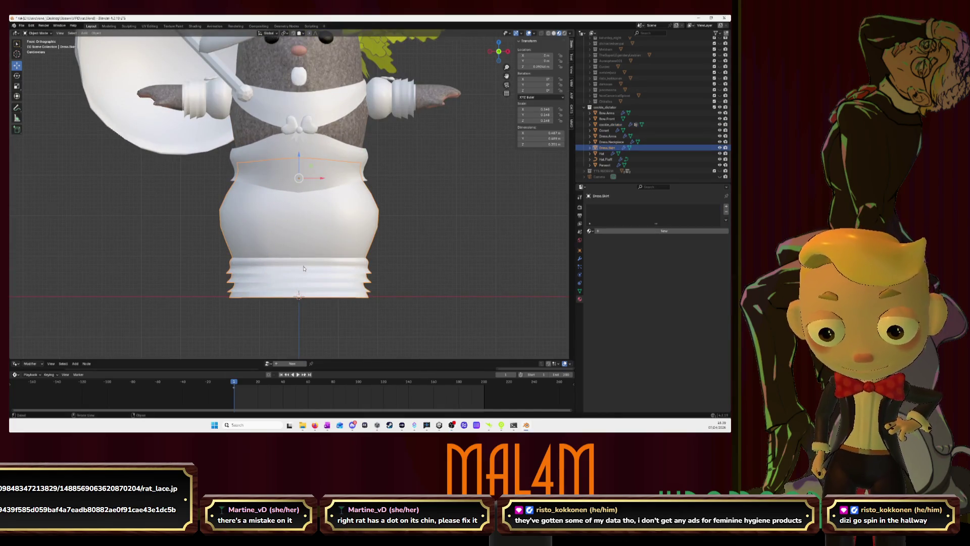
{"action": "left_click_drag", "start_coordinate": [506, 76], "coordinate": [501, 119]}
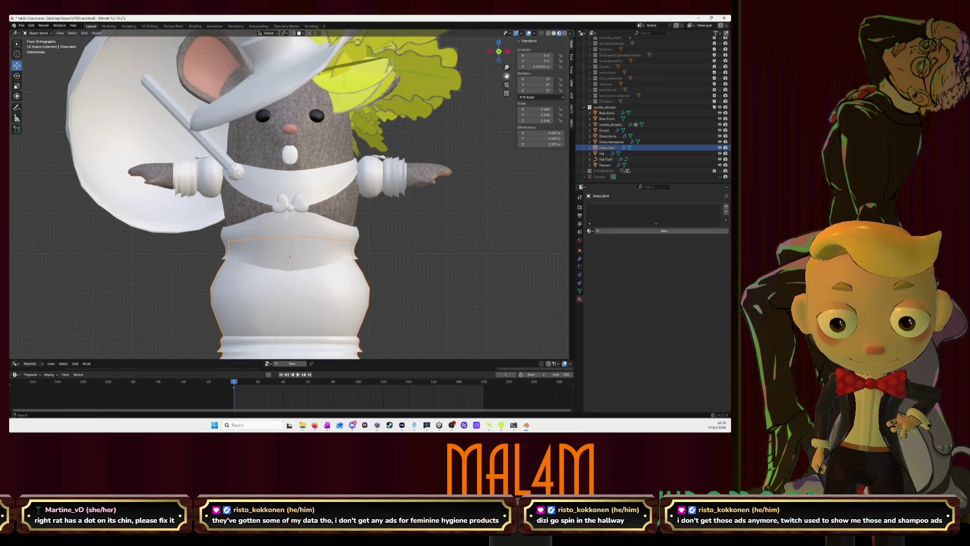
{"action": "left_click_drag", "start_coordinate": [507, 77], "coordinate": [506, 76]}
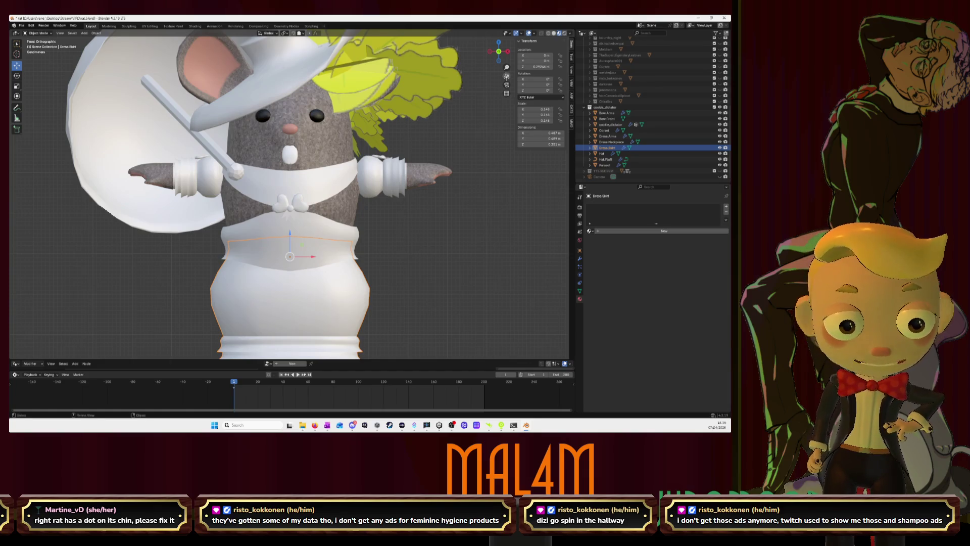
{"action": "middle_click_drag", "start_coordinate": [506, 101], "coordinate": [506, 41], "text": "shift"}
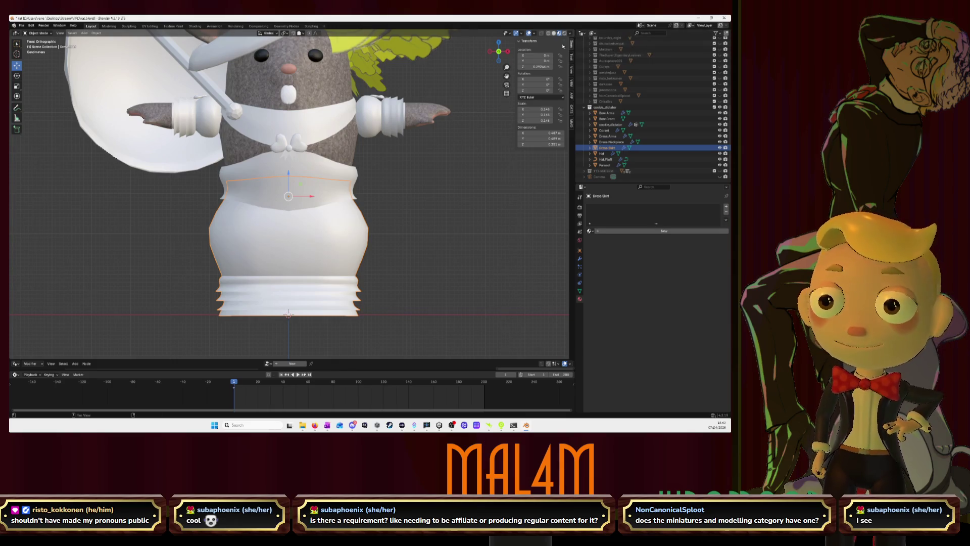
Frame the skirt and assign the existing cookie_dictator material to its first slot
{"action": "middle_click_drag", "start_coordinate": [342, 228], "coordinate": [334, 212]}
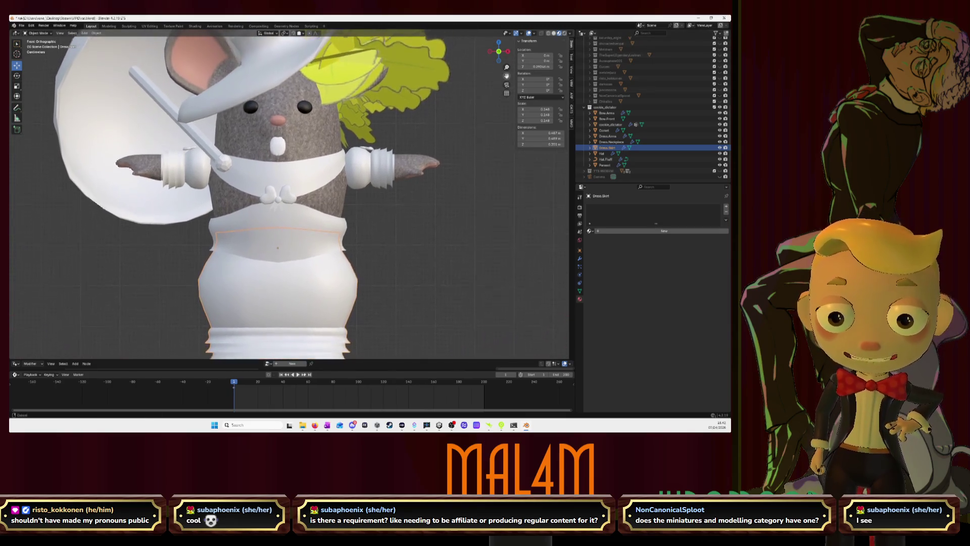
{"action": "middle_click_drag", "start_coordinate": [341, 251], "coordinate": [341, 201], "text": "shift"}
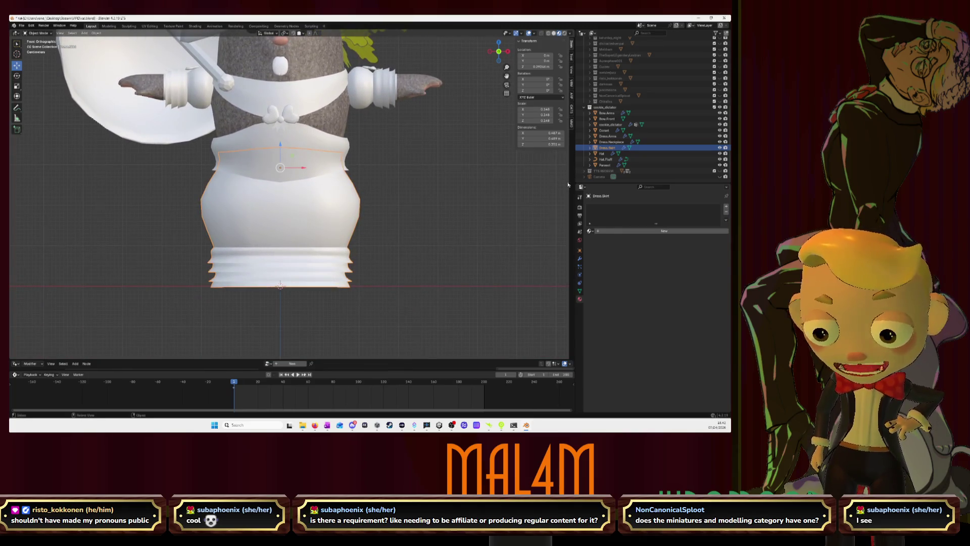
{"action": "key", "text": "Tab"}
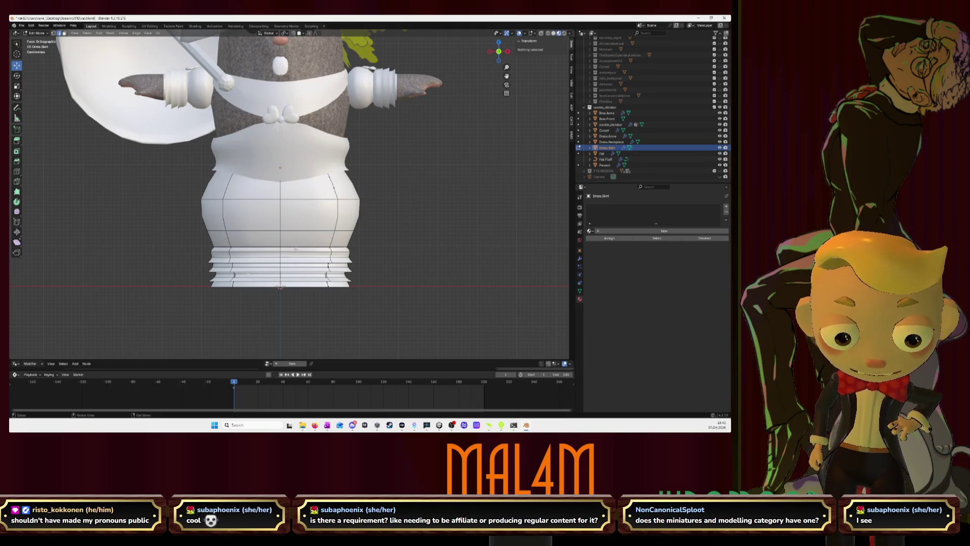
{"action": "key", "text": "Tab"}
{"action": "left_click", "coordinate": [628, 231]}
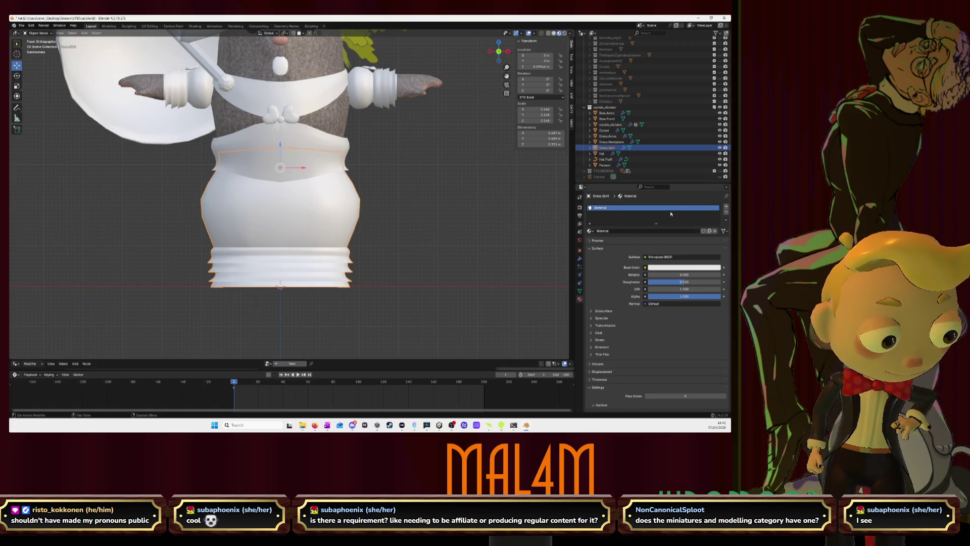
{"action": "left_click", "coordinate": [592, 230]}
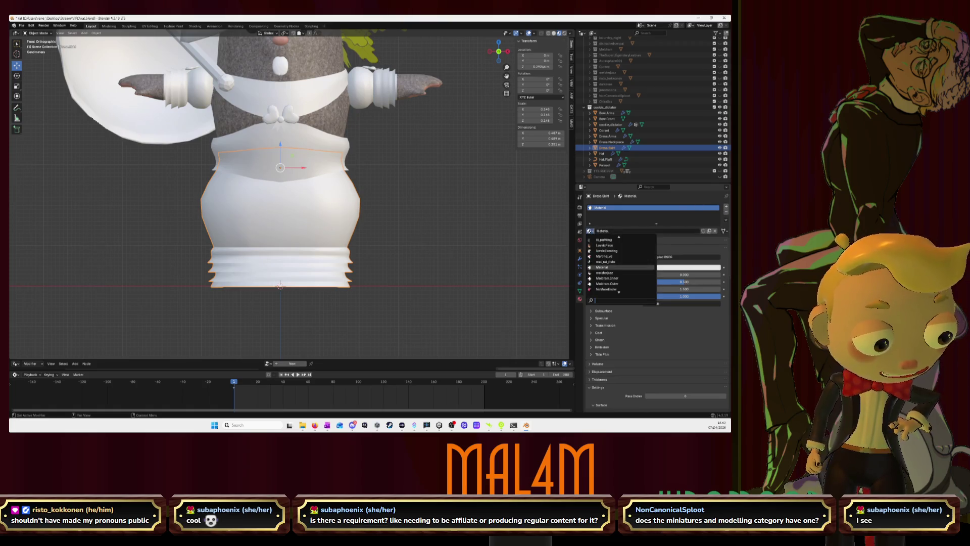
{"action": "scroll", "coordinate": [617, 267], "scroll_direction": "up", "scroll_amount": 3}
{"action": "scroll", "coordinate": [617, 267], "scroll_direction": "up", "scroll_amount": 3}
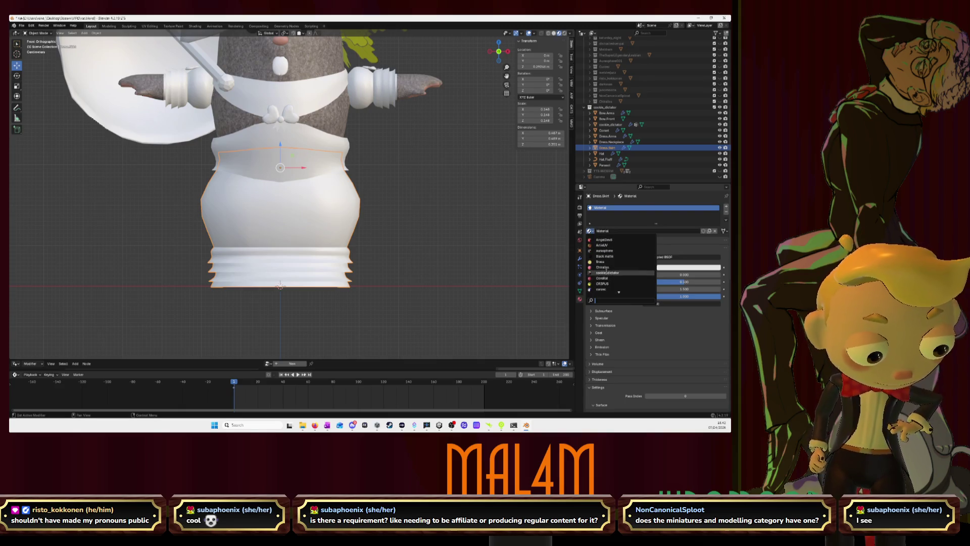
{"action": "left_click", "coordinate": [607, 273]}
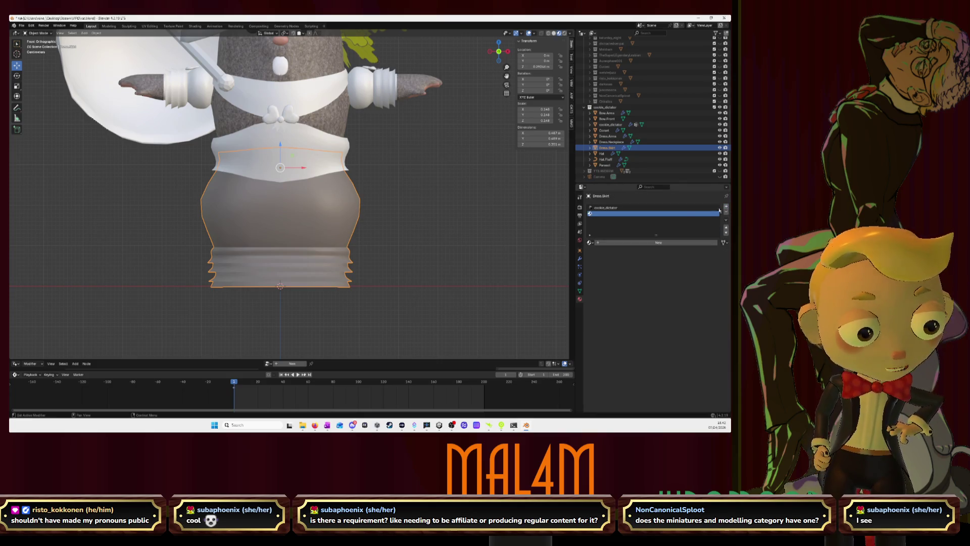
Add a second slot with a new material renamed to Lace
{"action": "left_click", "coordinate": [590, 243]}
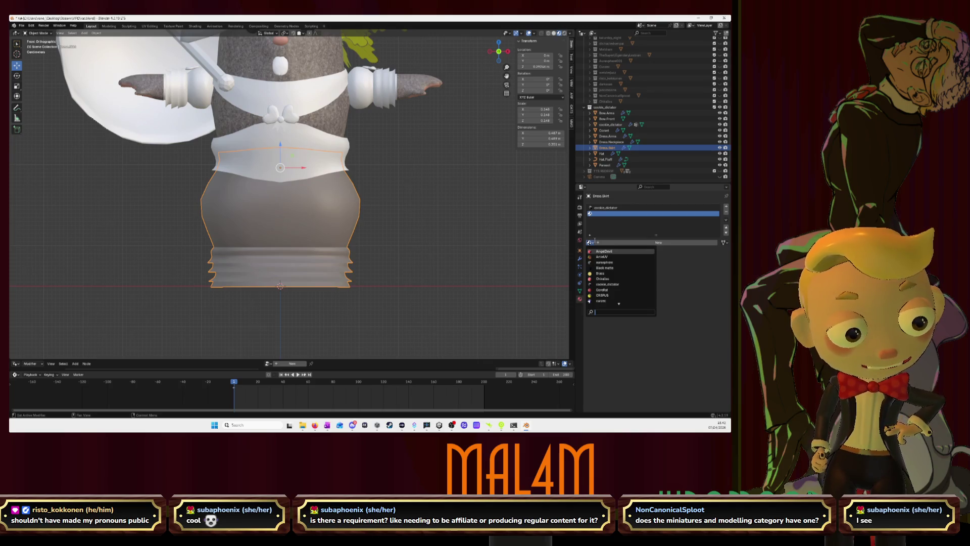
{"action": "left_click", "coordinate": [658, 241]}
{"action": "left_click", "coordinate": [642, 242]}
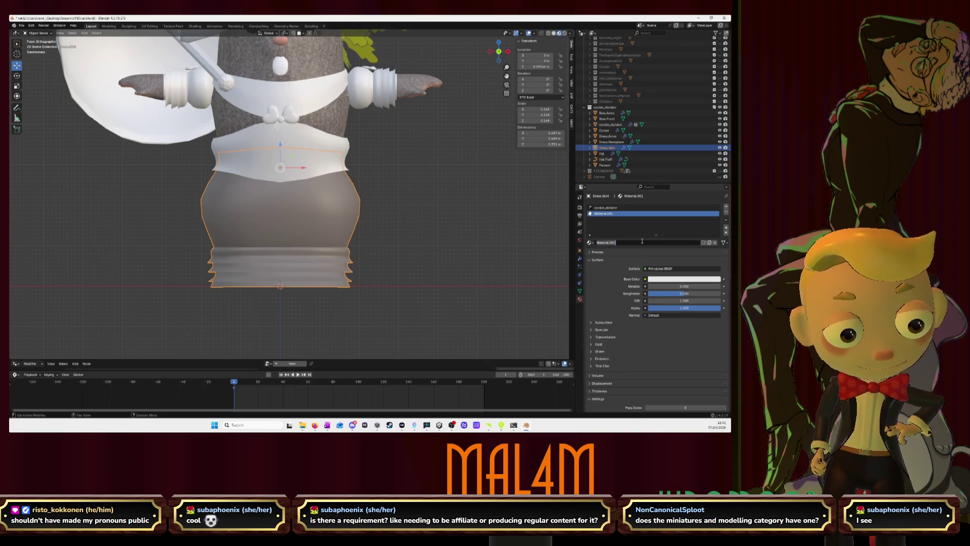
{"action": "type", "text": "Leat"}
{"action": "key", "text": "Return"}
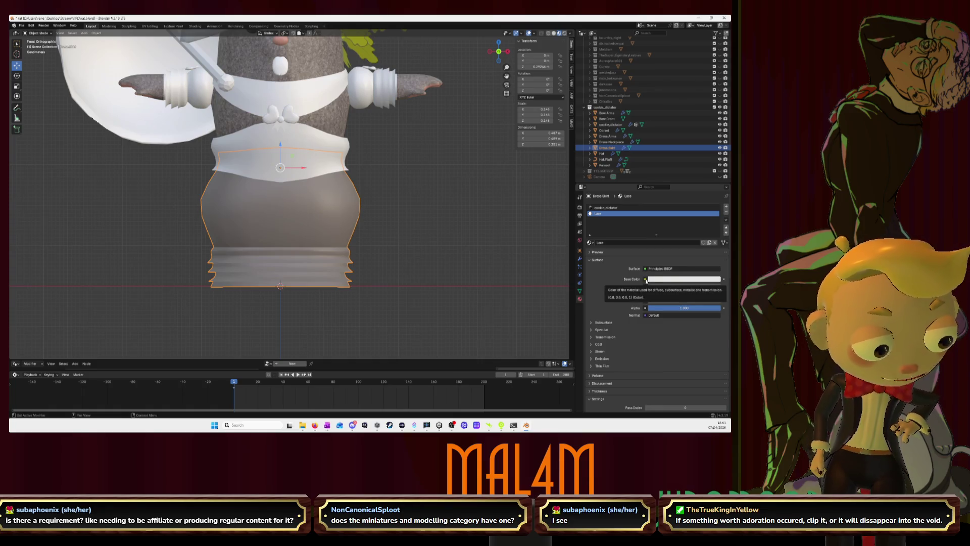
Feed the Lace material's Base Color from an Image Texture node and open its file browser
{"action": "left_click", "coordinate": [645, 279]}
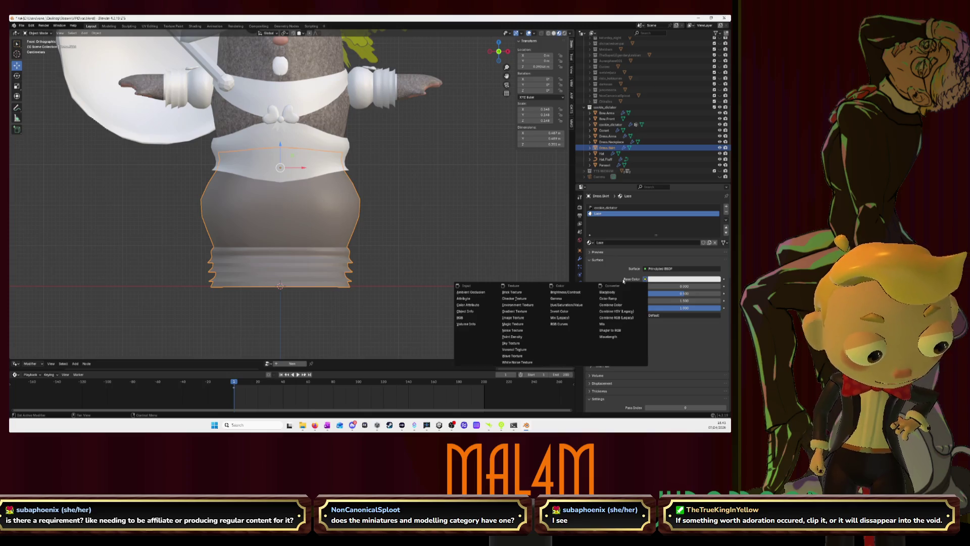
{"action": "left_click", "coordinate": [526, 282]}
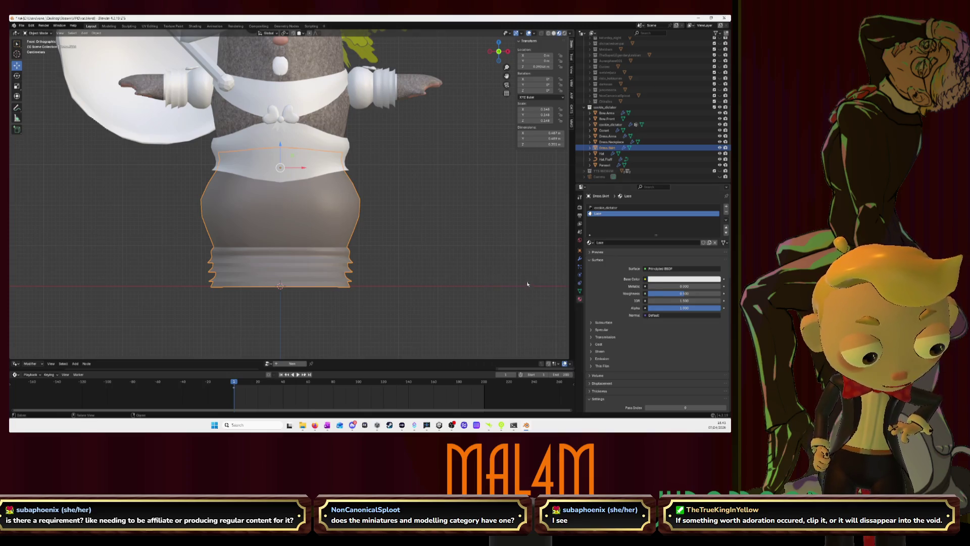
{"action": "left_click", "coordinate": [645, 279]}
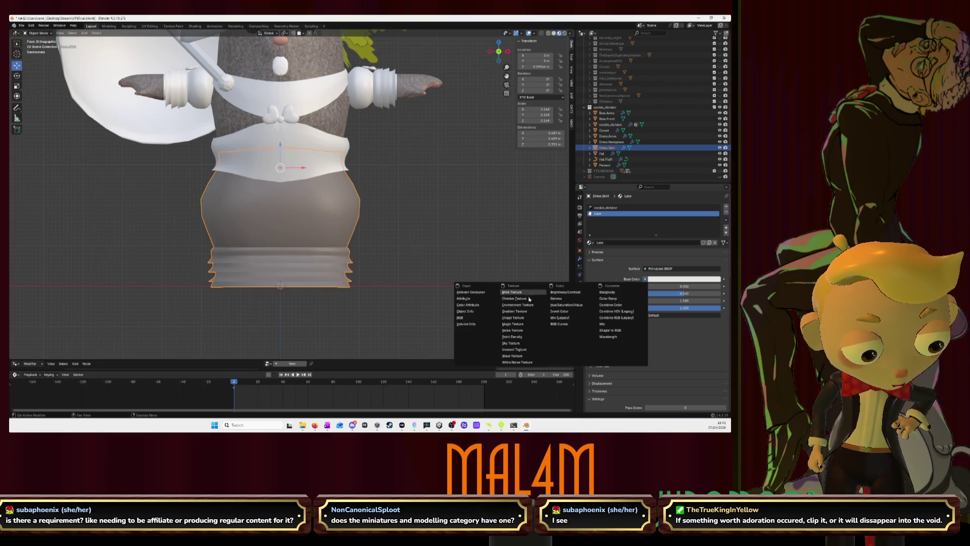
{"action": "left_click", "coordinate": [514, 317]}
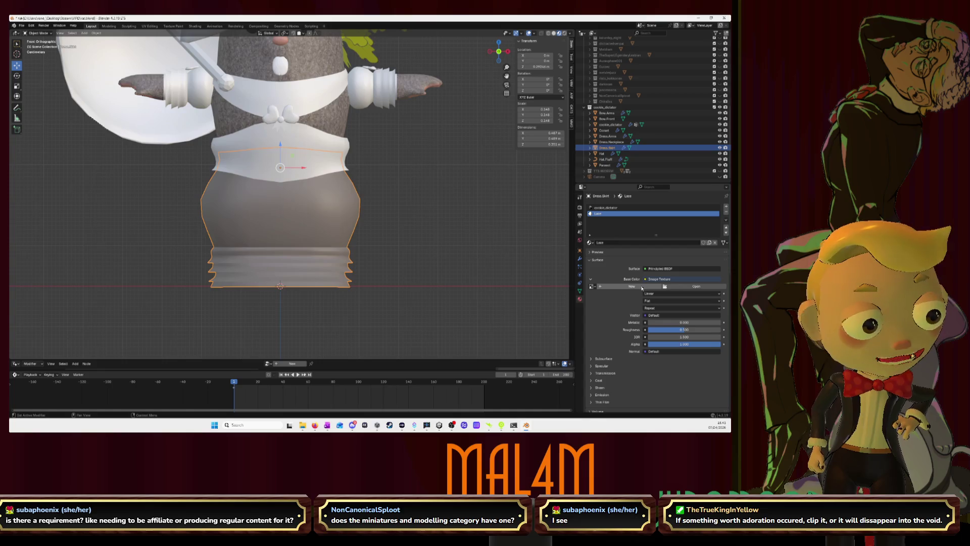
{"action": "left_click", "coordinate": [685, 287]}
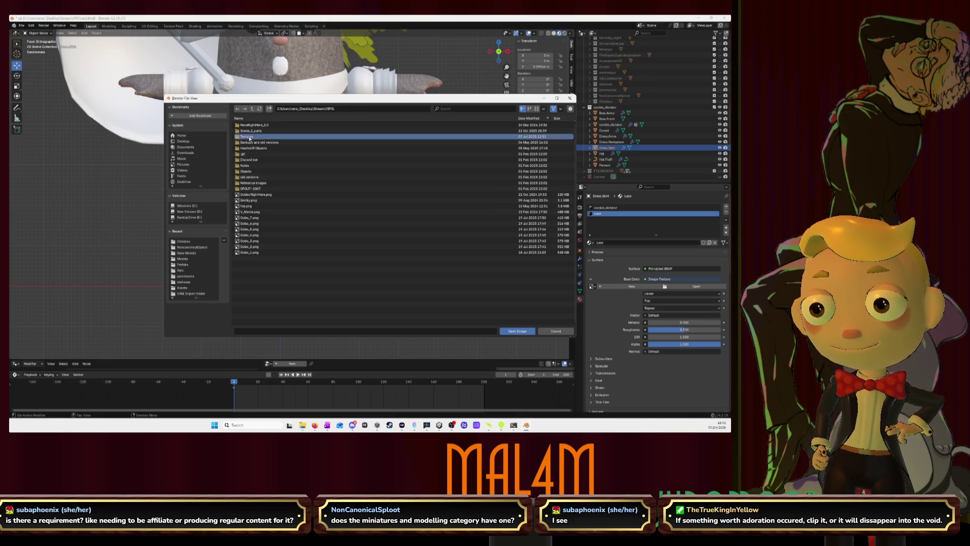
Navigate Textures > Rai textures > subfolder and load the lace image as the base colour
{"action": "double_click", "coordinate": [247, 136]}
{"action": "double_click", "coordinate": [250, 125]}
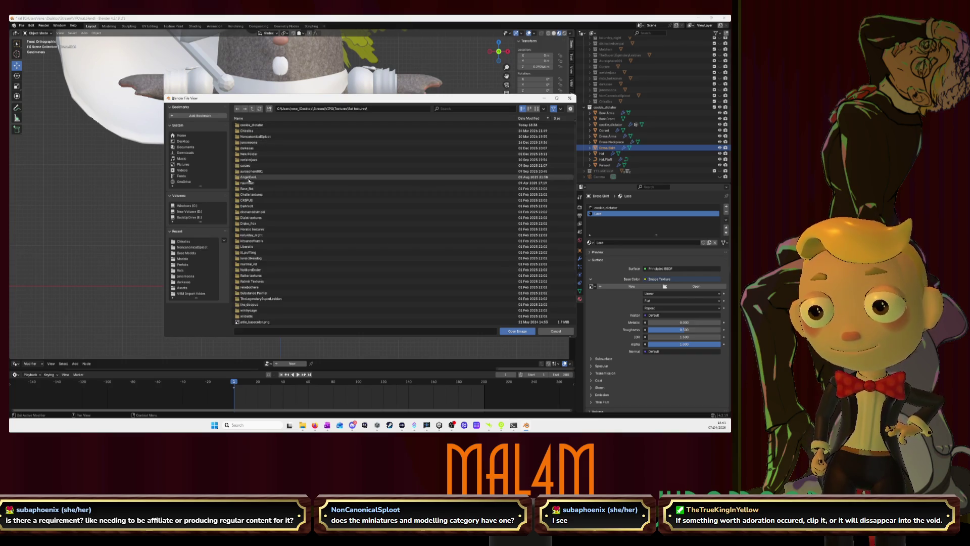
{"action": "left_click", "coordinate": [253, 126]}
{"action": "double_click", "coordinate": [252, 125]}
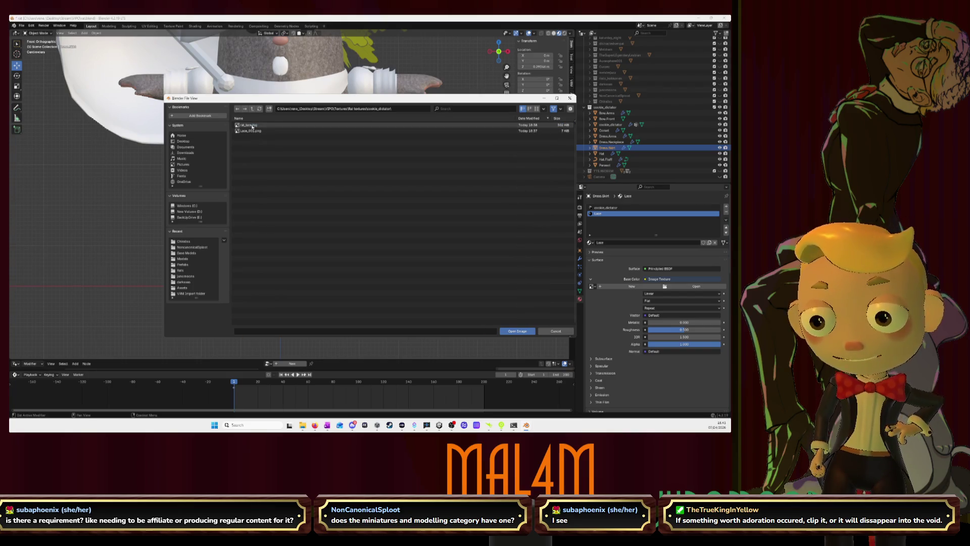
{"action": "left_click", "coordinate": [251, 125]}
{"action": "left_click", "coordinate": [517, 331]}
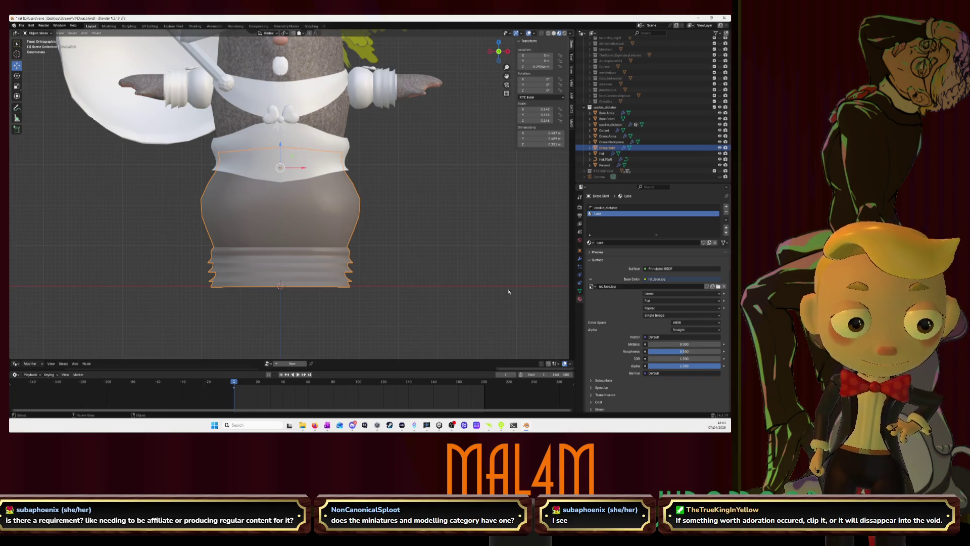
In Edit Mode, select the three skirt ruffle edge loops, checking them from below
{"action": "key", "text": "Tab"}
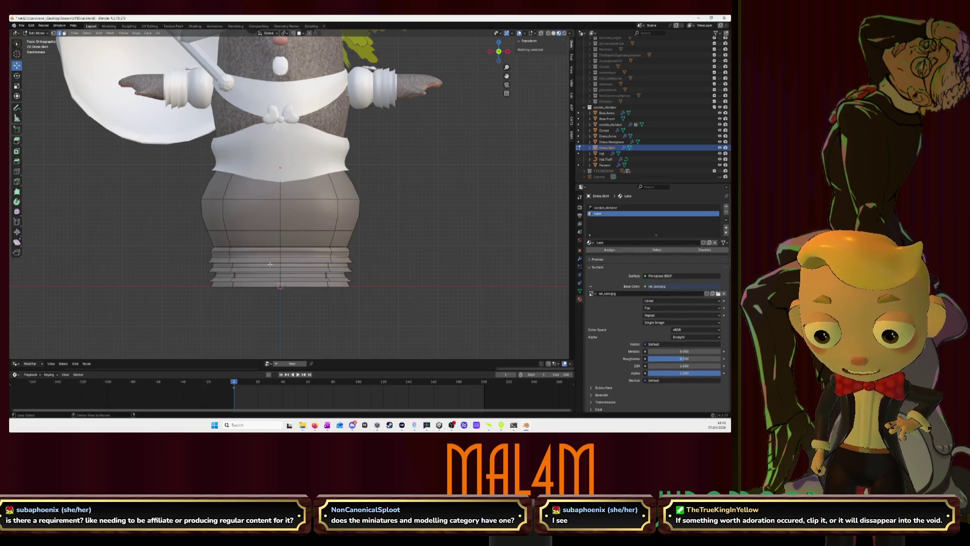
{"action": "left_click", "coordinate": [223, 255]}
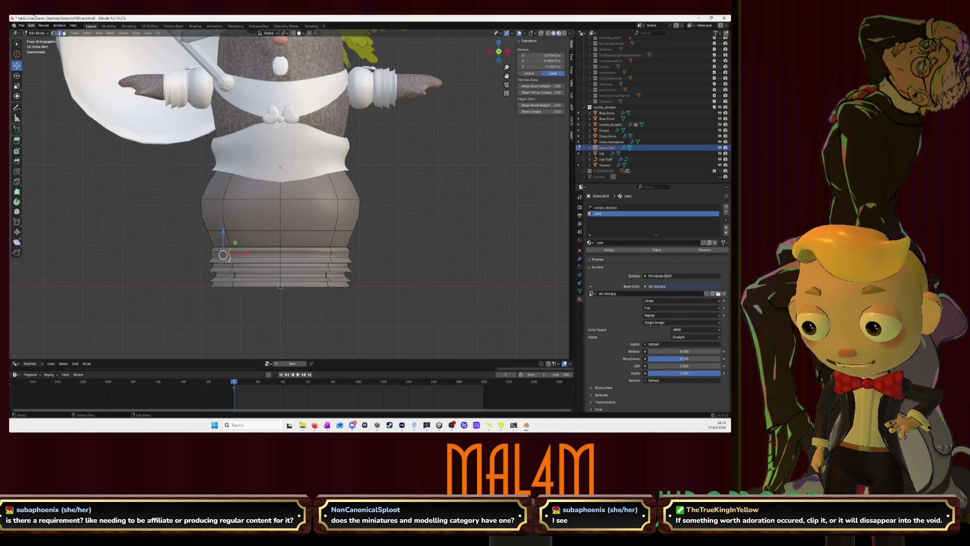
{"action": "key", "text": "alt+a"}
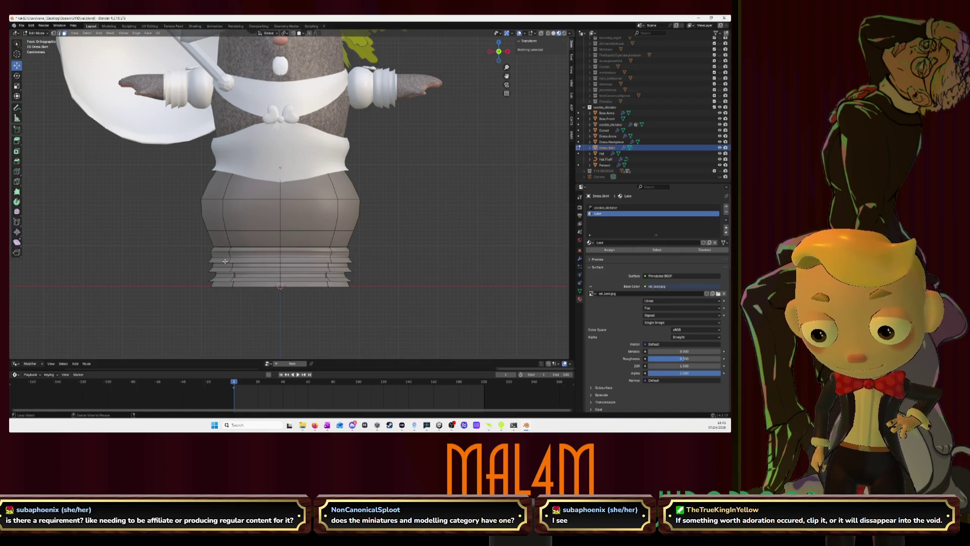
{"action": "left_click", "coordinate": [230, 260], "text": "alt"}
{"action": "key", "text": "g"}
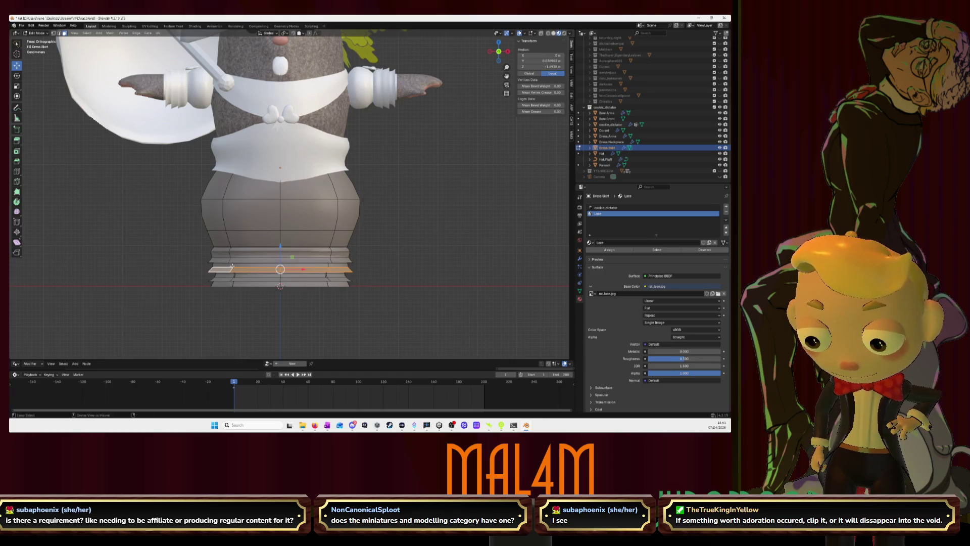
{"action": "left_click", "coordinate": [230, 261], "text": "alt+shift"}
{"action": "left_click", "coordinate": [232, 278], "text": "alt+shift"}
{"action": "mouse_move", "coordinate": [232, 277]}
{"action": "middle_mouse_down"}
{"action": "mouse_move", "coordinate": [267, 269]}
{"action": "mouse_move", "coordinate": [257, 260]}
{"action": "mouse_move", "coordinate": [265, 262]}
{"action": "middle_mouse_up"}
{"action": "scroll", "coordinate": [265, 261], "scroll_direction": "up", "scroll_amount": 2}
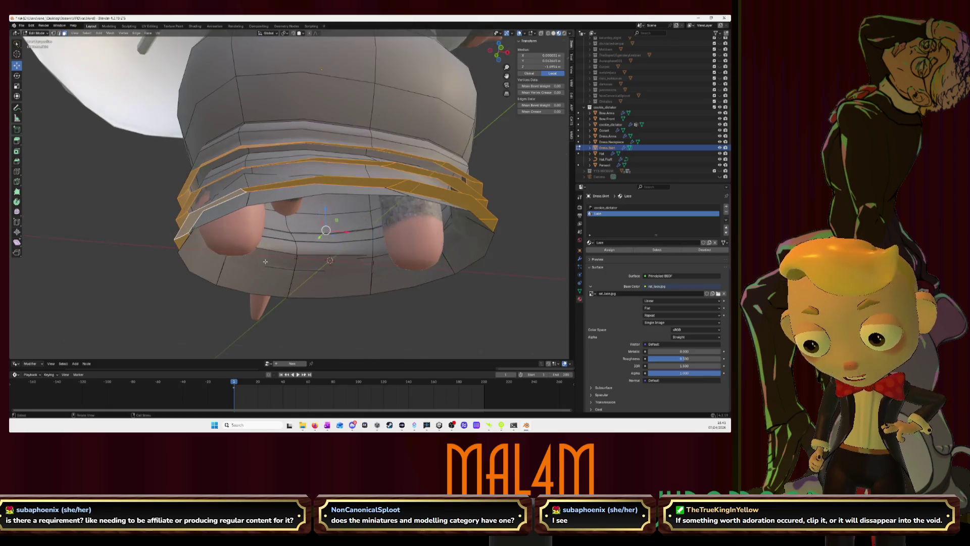
{"action": "scroll", "coordinate": [265, 261], "scroll_direction": "up", "scroll_amount": 2}
{"action": "mouse_move", "coordinate": [265, 262]}
{"action": "middle_mouse_down"}
{"action": "mouse_move", "coordinate": [254, 265]}
{"action": "mouse_move", "coordinate": [287, 247]}
{"action": "mouse_move", "coordinate": [260, 269]}
{"action": "mouse_move", "coordinate": [269, 267]}
{"action": "mouse_move", "coordinate": [253, 256]}
{"action": "middle_mouse_up"}
{"action": "scroll", "coordinate": [261, 262], "scroll_direction": "down", "scroll_amount": 3}
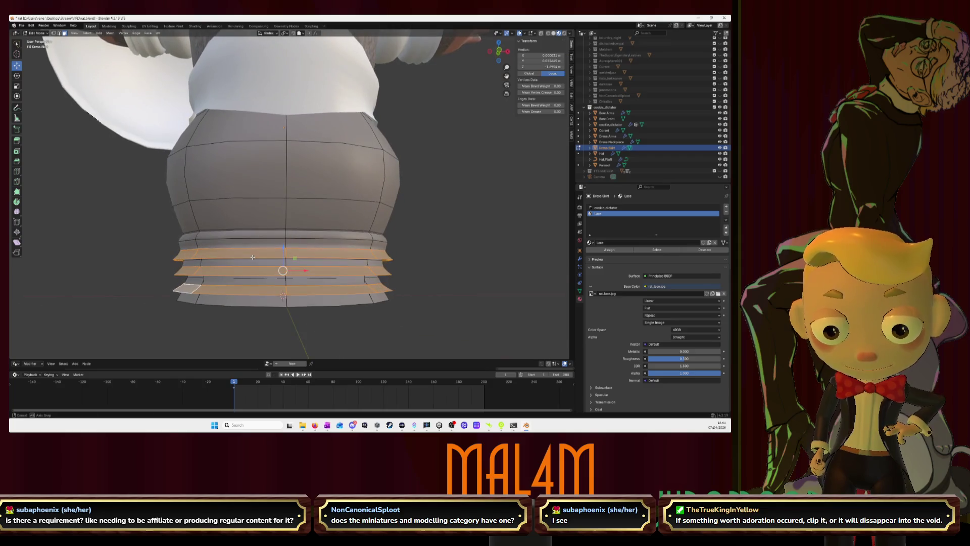
Assign the Lace material to the selected ruffles and switch to the UV Editing workspace
{"action": "left_click", "coordinate": [615, 251]}
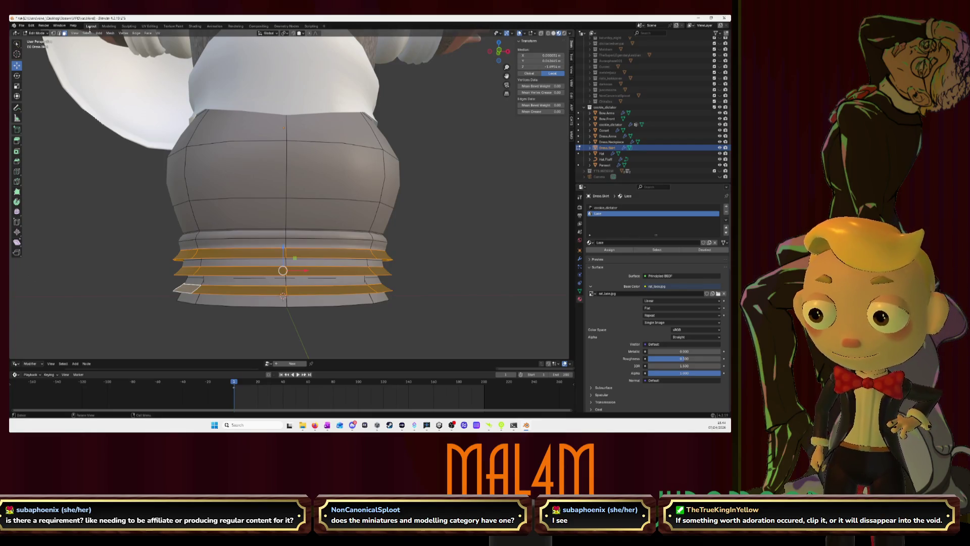
{"action": "left_click", "coordinate": [149, 27]}
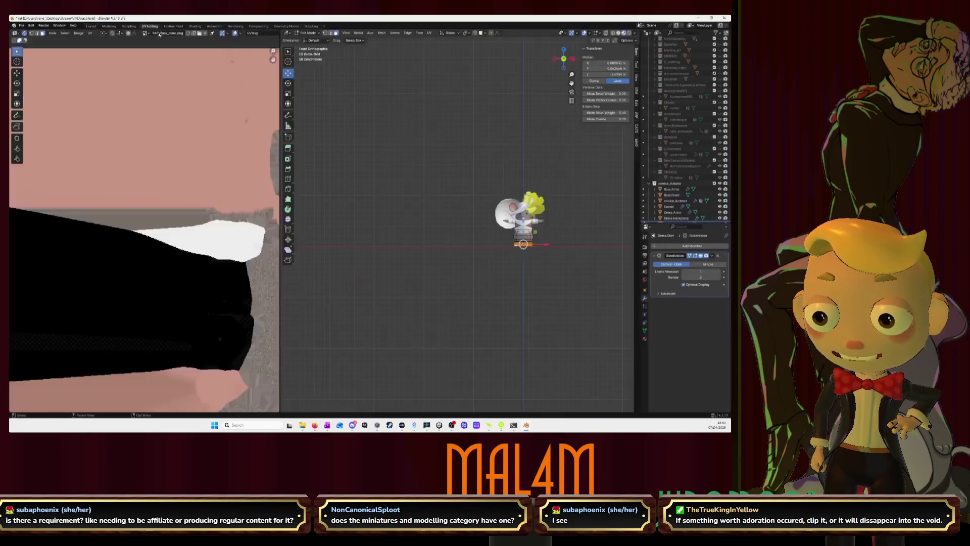
{"action": "scroll", "coordinate": [235, 140], "scroll_direction": "down", "scroll_amount": 5}
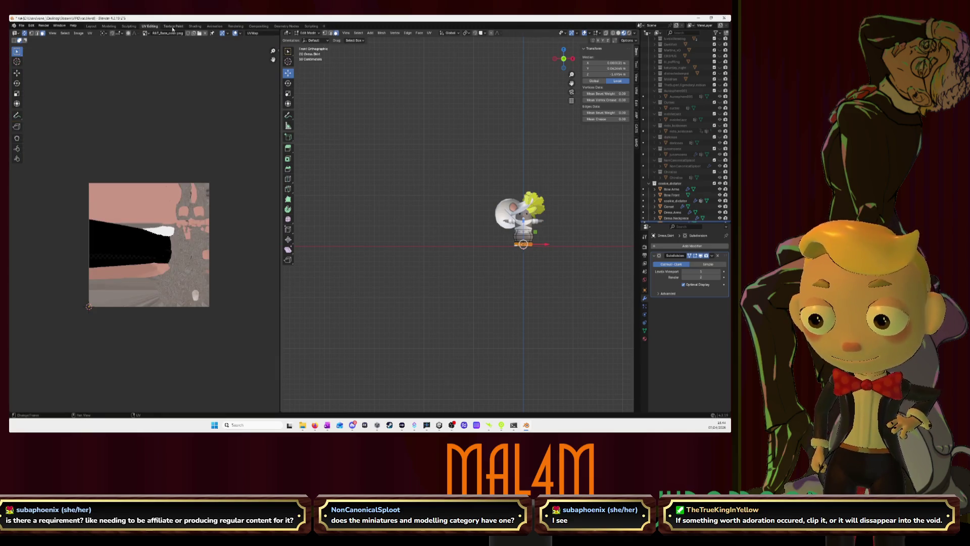
Load the lace image in the UV editor, unwrap the selected ruffle bands onto it and frame them
{"action": "left_click", "coordinate": [149, 33]}
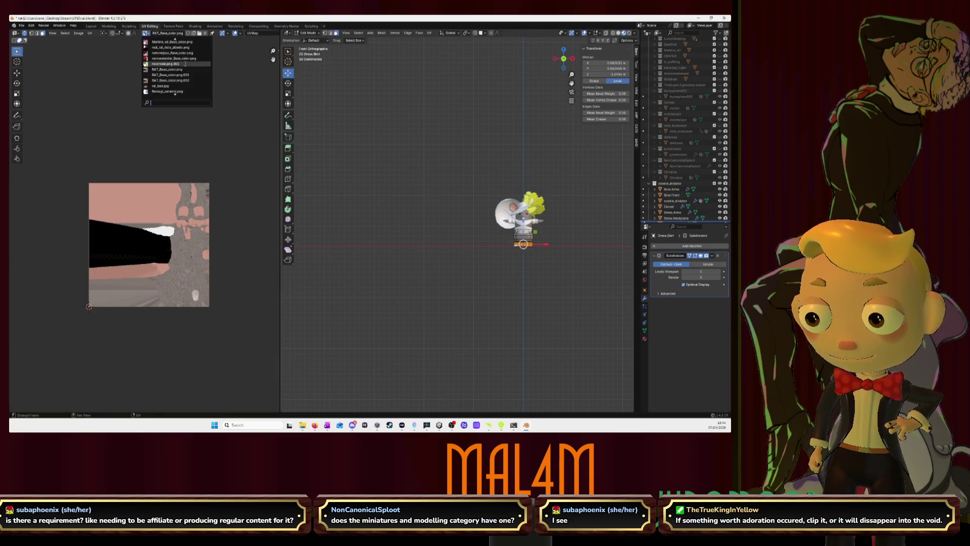
{"action": "type", "text": "skin"}
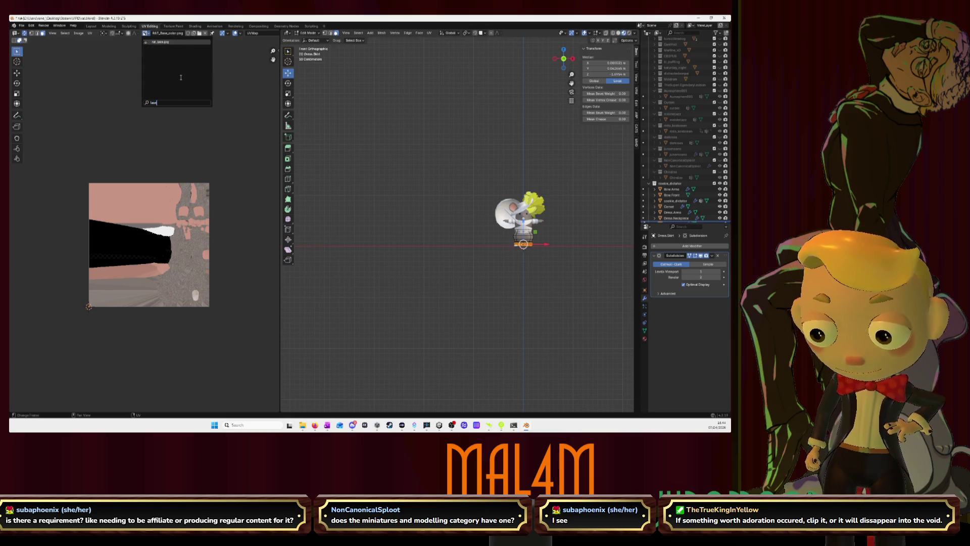
{"action": "key", "text": "Return"}
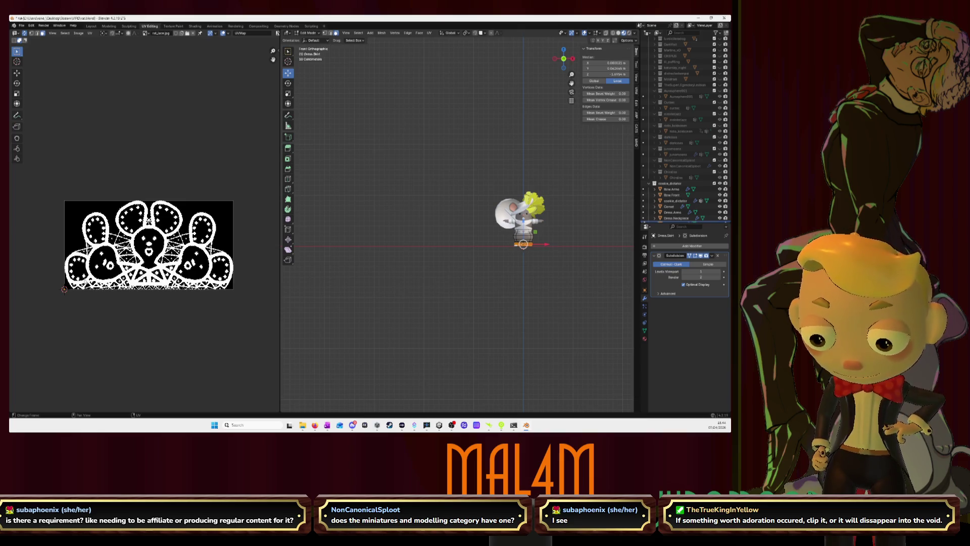
{"action": "key", "text": "u"}
{"action": "left_click", "coordinate": [64, 282]}
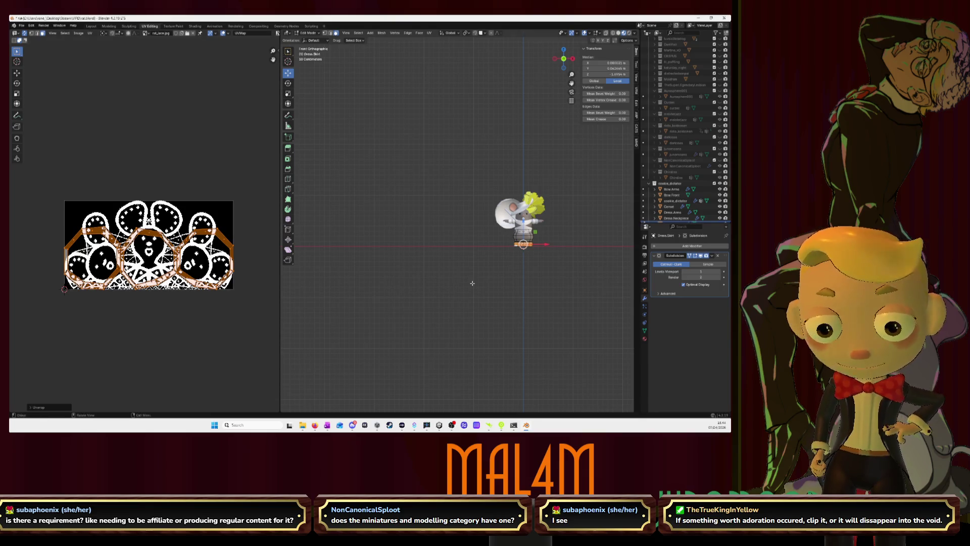
{"action": "scroll", "coordinate": [516, 275], "scroll_direction": "up", "scroll_amount": 4}
{"action": "key", "text": "KP_Decimal"}
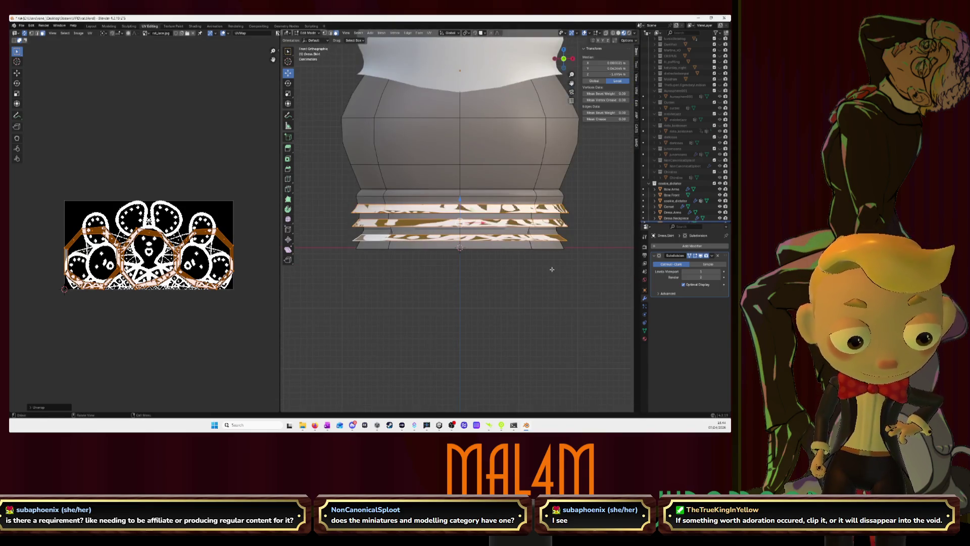
{"action": "scroll", "coordinate": [460, 228], "scroll_direction": "up", "scroll_amount": 2}
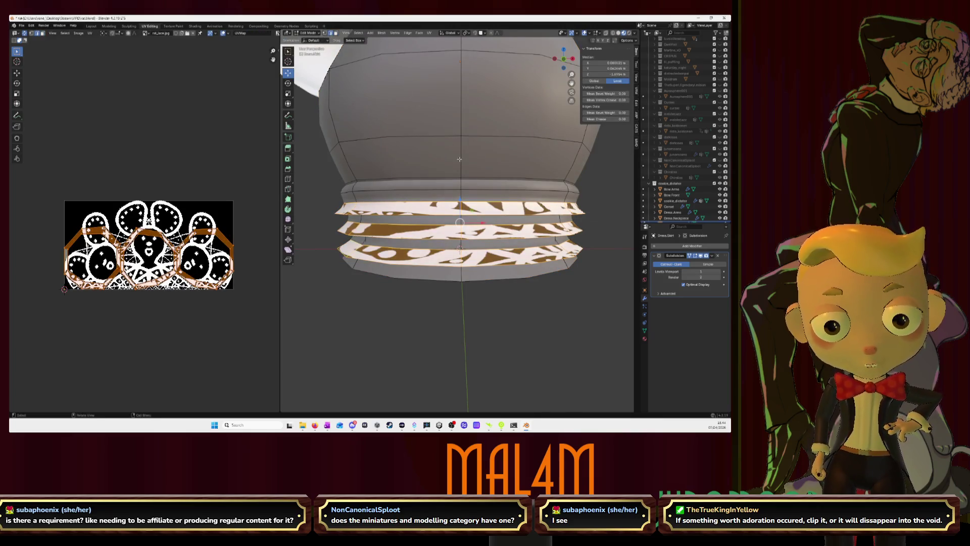
Clear the selection and bring the view round to the back of the skirt
{"action": "key", "text": "alt+a"}
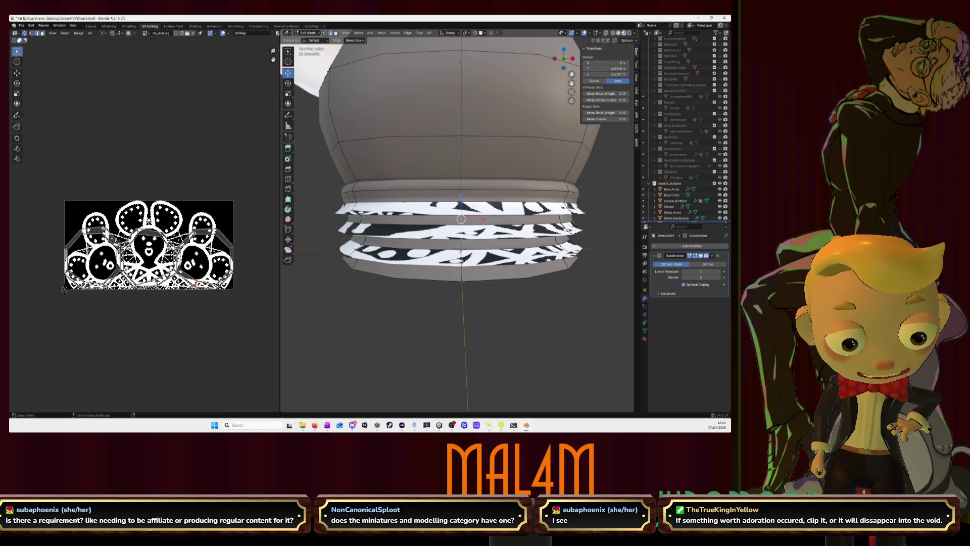
{"action": "middle_click_drag", "start_coordinate": [423, 220], "coordinate": [485, 178]}
{"action": "left_click", "coordinate": [564, 59]}
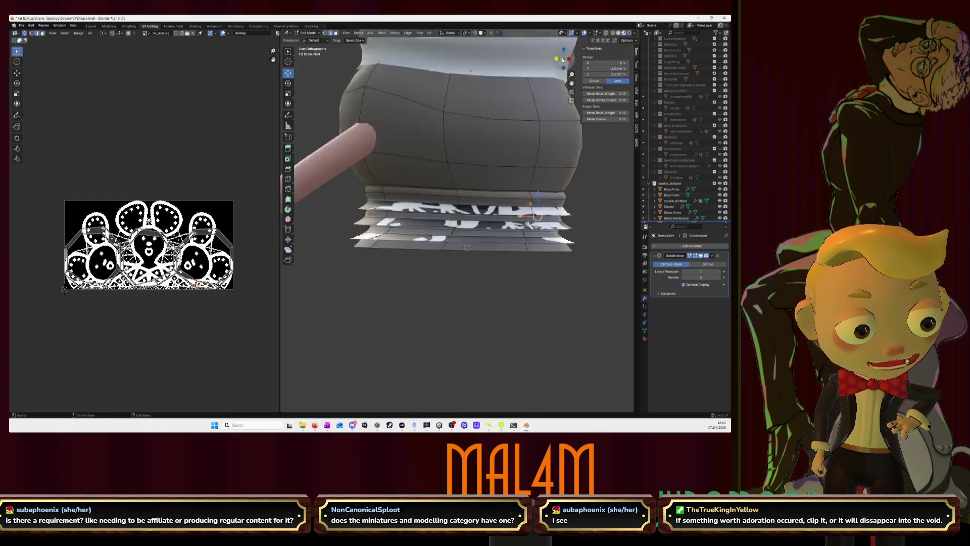
{"action": "left_click_drag", "start_coordinate": [564, 60], "coordinate": [564, 68]}
Select a vertical path of edges running down the back of the ruffles
{"action": "left_click", "coordinate": [460, 171]}
{"action": "left_click", "coordinate": [459, 182]}
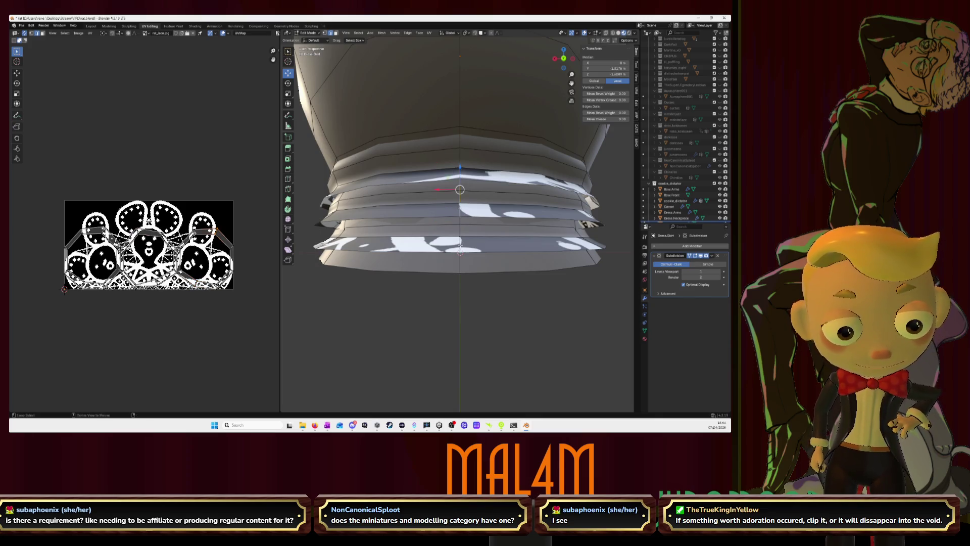
{"action": "left_click", "coordinate": [460, 168]}
{"action": "left_click", "coordinate": [459, 212], "text": "ctrl"}
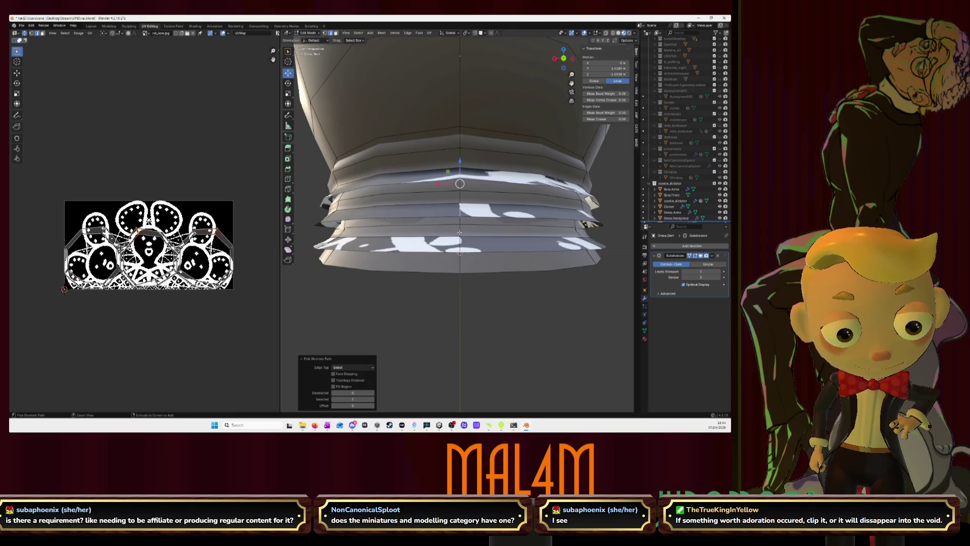
{"action": "left_click", "coordinate": [460, 203], "text": "ctrl"}
{"action": "right_click", "coordinate": [477, 246]}
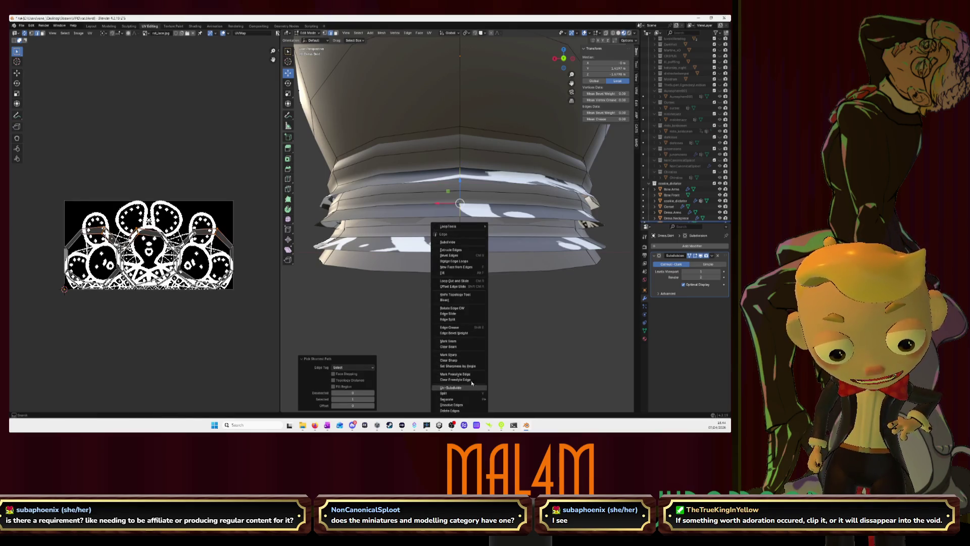
Mark the back edge path as a UV seam, then clear the selection
{"action": "left_click", "coordinate": [460, 344]}
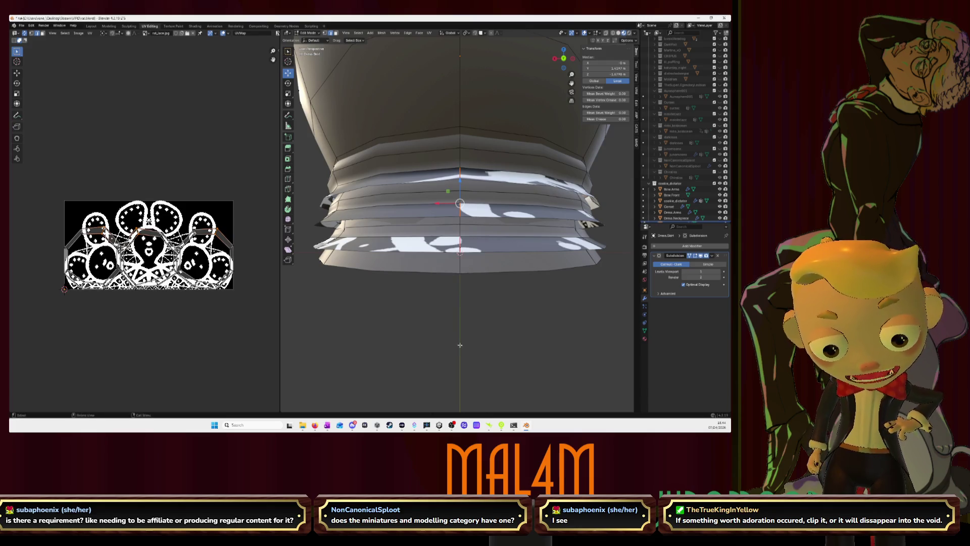
{"action": "key", "text": "a"}
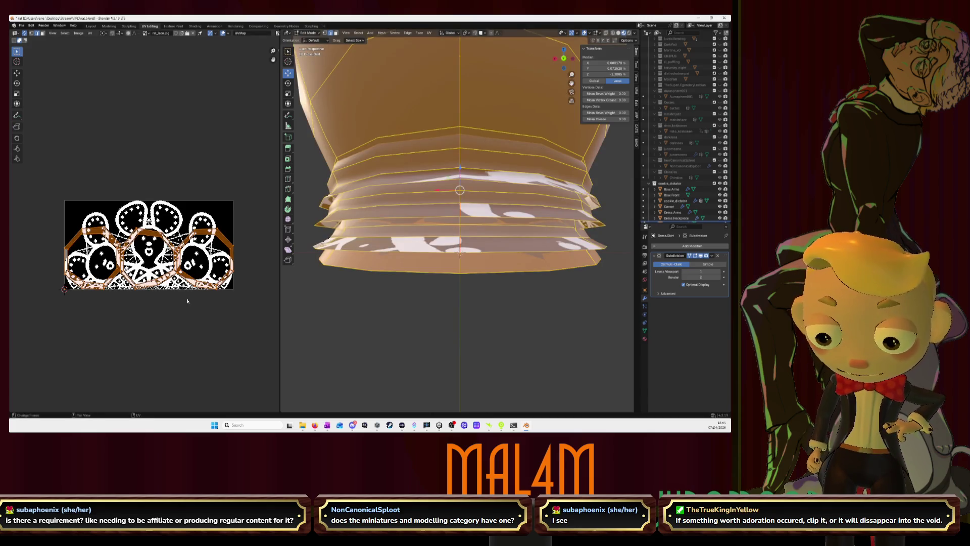
{"action": "key", "text": "alt+a"}
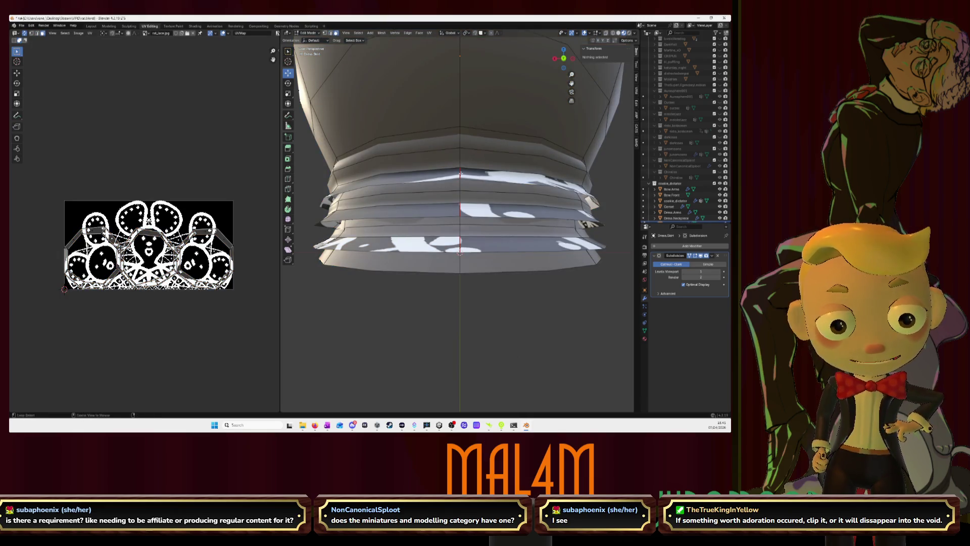
Select two ruffle edge loops ready to unwrap them again
{"action": "left_click", "coordinate": [461, 183], "text": "alt"}
{"action": "left_click", "coordinate": [458, 209], "text": "alt"}
{"action": "left_click", "coordinate": [461, 180], "text": "alt+shift"}
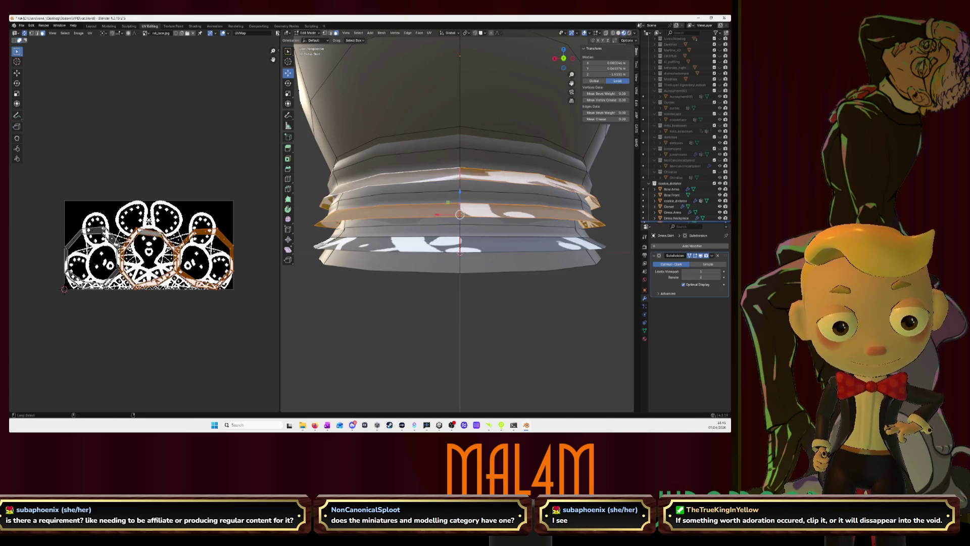
{"action": "key", "text": "u"}
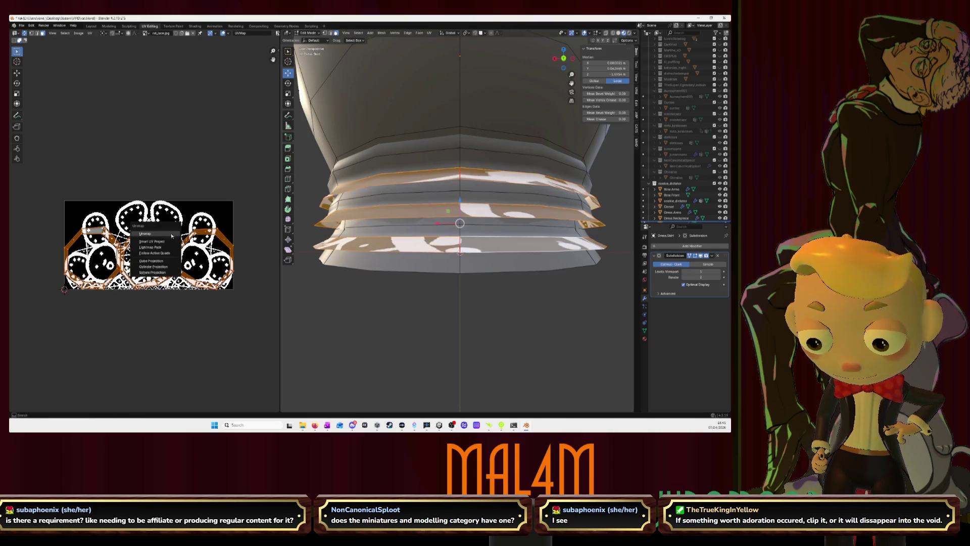
Unwrap the ruffles, then try Cylinder, Cube and Sphere projections on them
{"action": "left_click", "coordinate": [172, 235]}
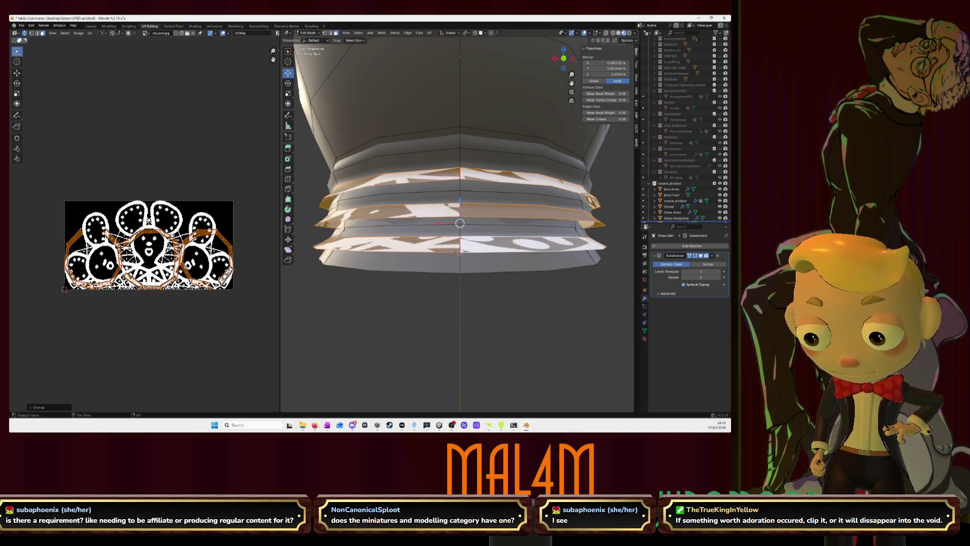
{"action": "key", "text": "u"}
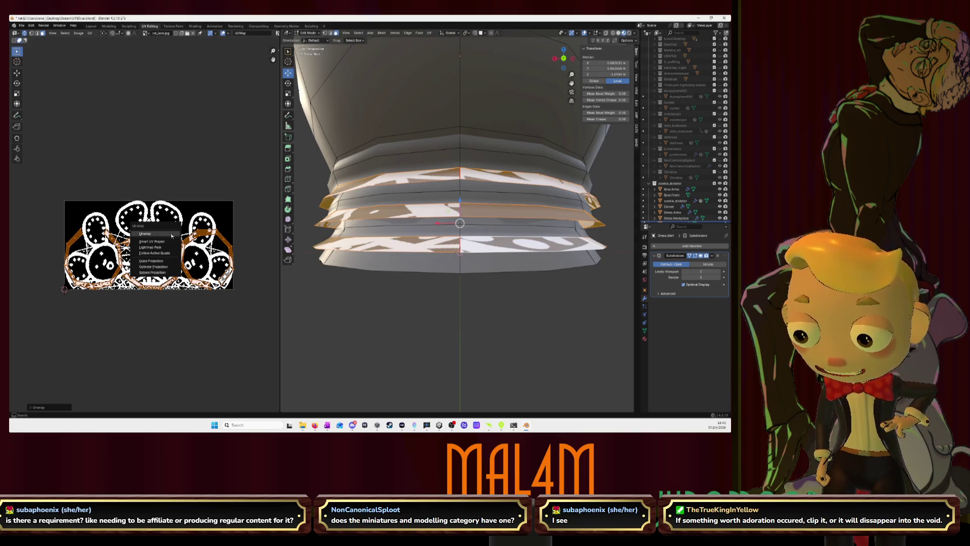
{"action": "left_click", "coordinate": [168, 266]}
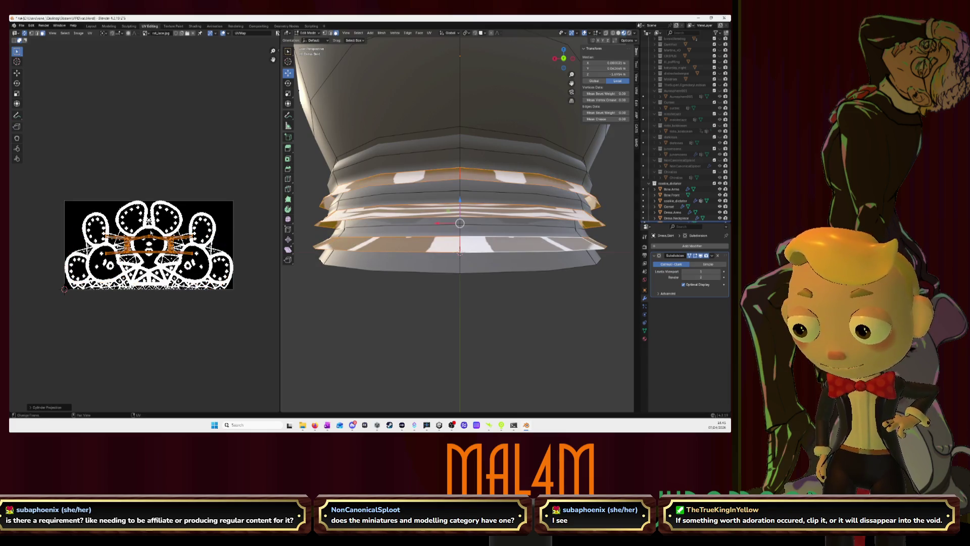
{"action": "key", "text": "u"}
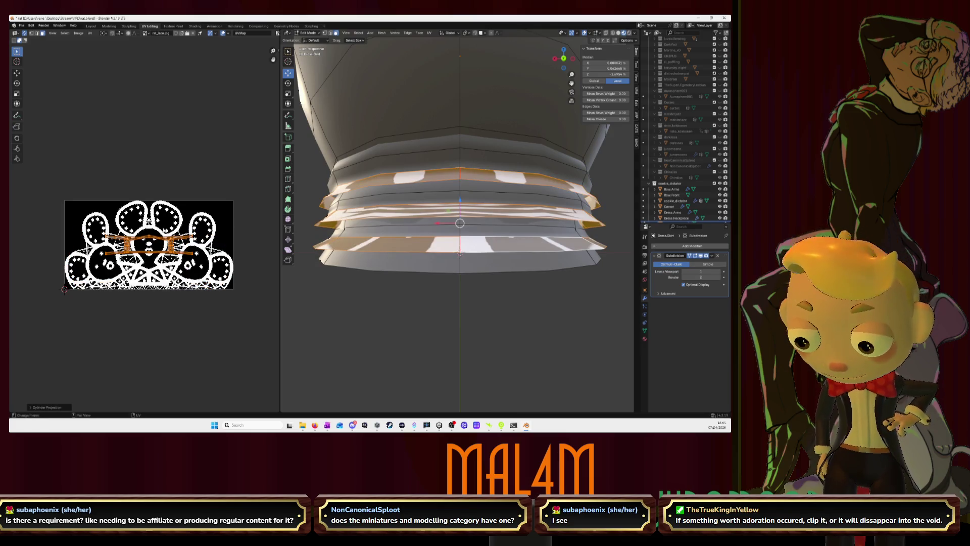
{"action": "key", "text": "u"}
{"action": "left_click", "coordinate": [162, 223]}
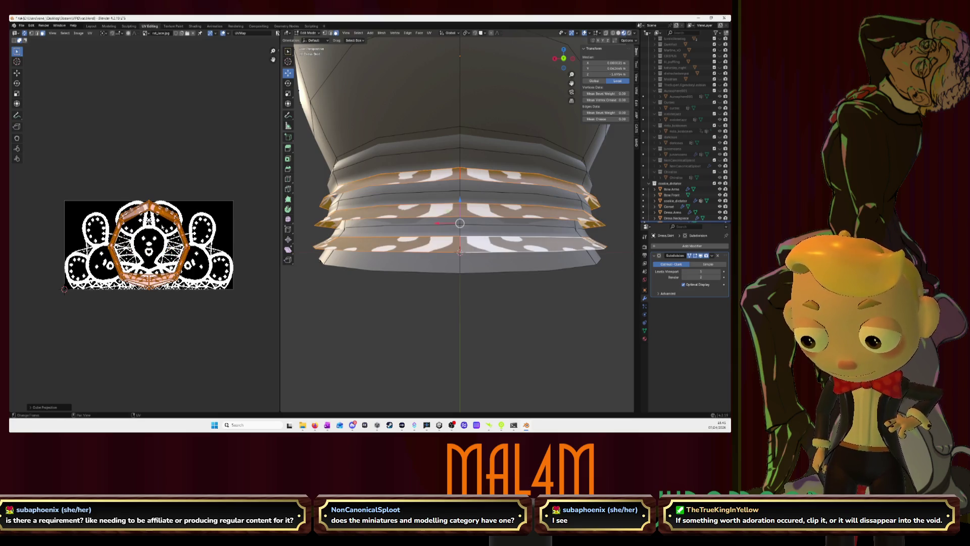
{"action": "key", "text": "u"}
{"action": "left_click", "coordinate": [161, 231]}
{"action": "key", "text": "u"}
{"action": "left_click", "coordinate": [159, 237]}
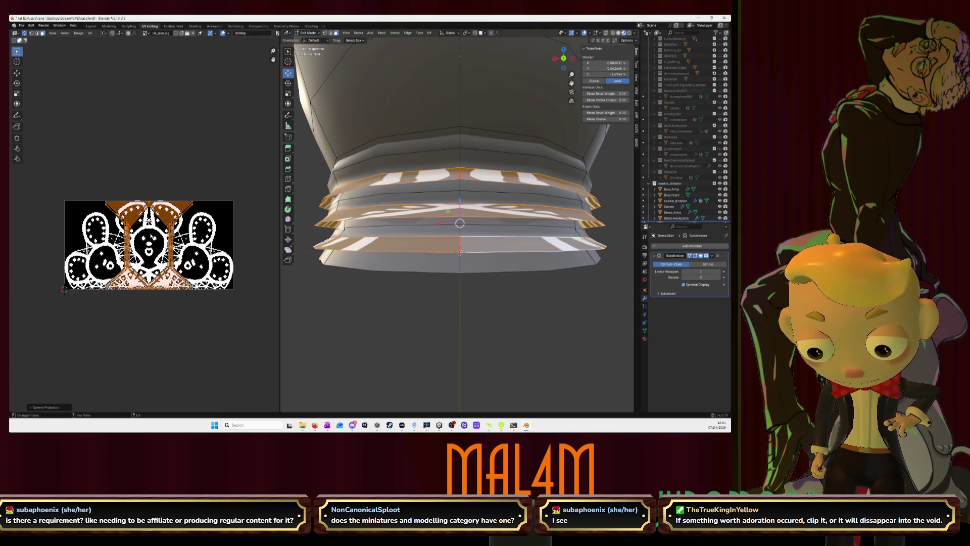
Try Smart UV Project, then settle on a standard Unwrap of the ruffles onto the lace
{"action": "key", "text": "u"}
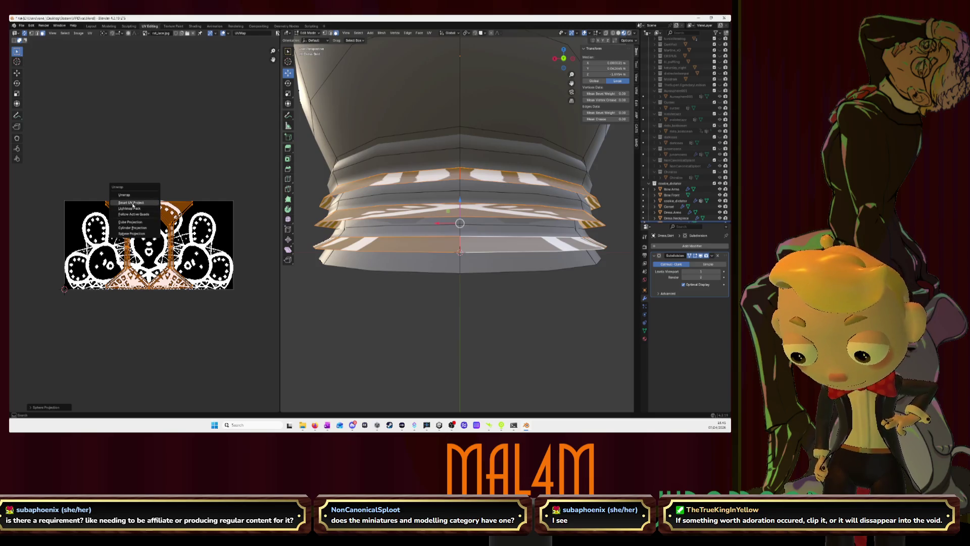
{"action": "left_click", "coordinate": [133, 205]}
{"action": "left_click", "coordinate": [130, 258]}
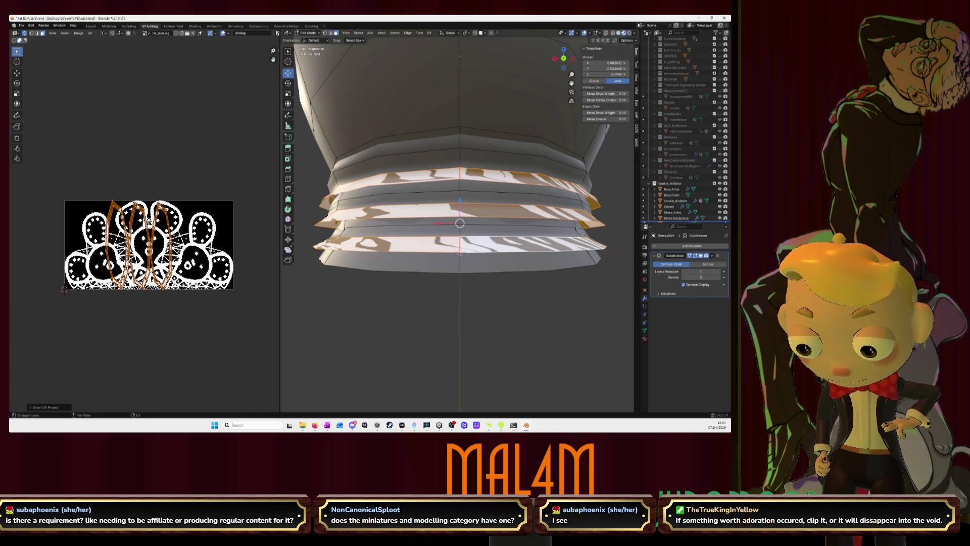
{"action": "key", "text": "u"}
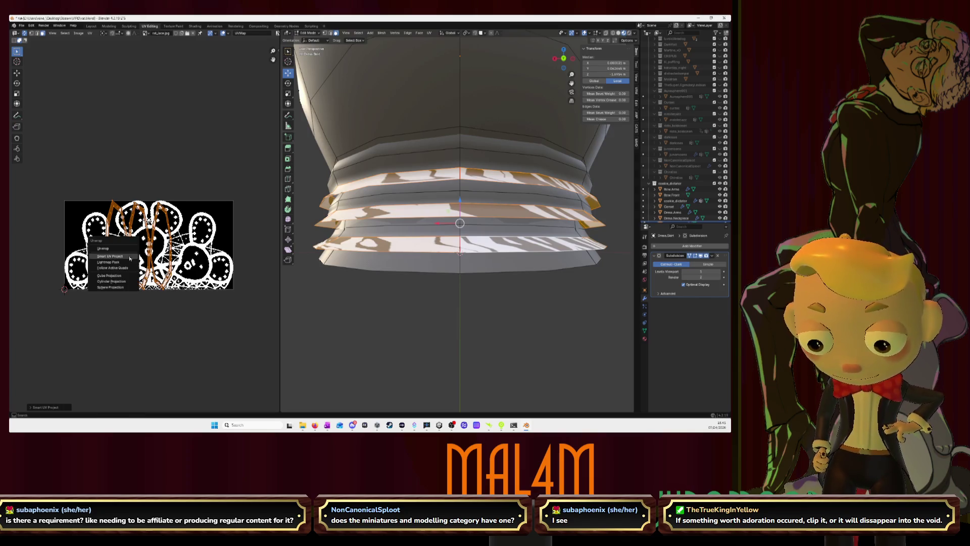
{"action": "left_click", "coordinate": [126, 248]}
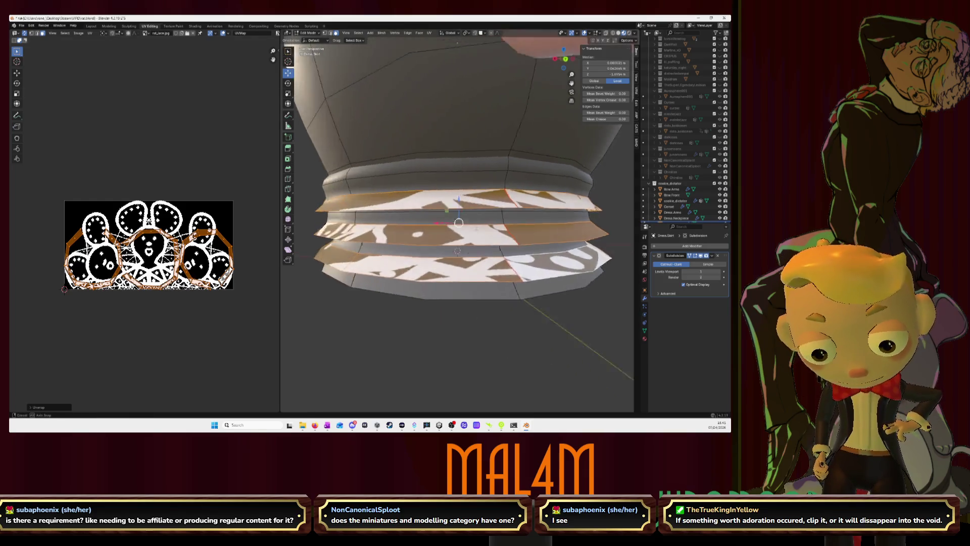
In edge select mode, pick two edge loops along the skirt ruffles
{"action": "middle_click_drag", "start_coordinate": [463, 250], "coordinate": [486, 229]}
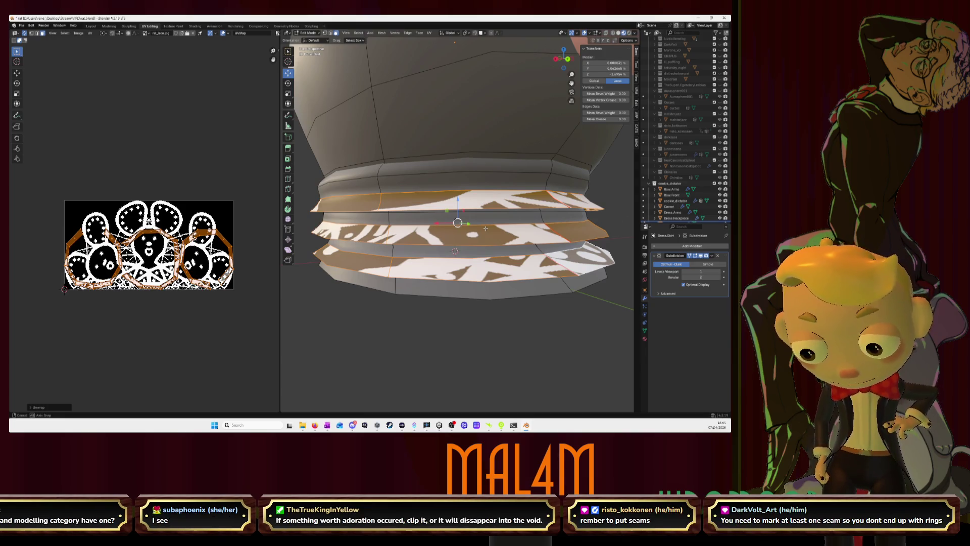
{"action": "middle_click_drag", "start_coordinate": [486, 229], "coordinate": [451, 237]}
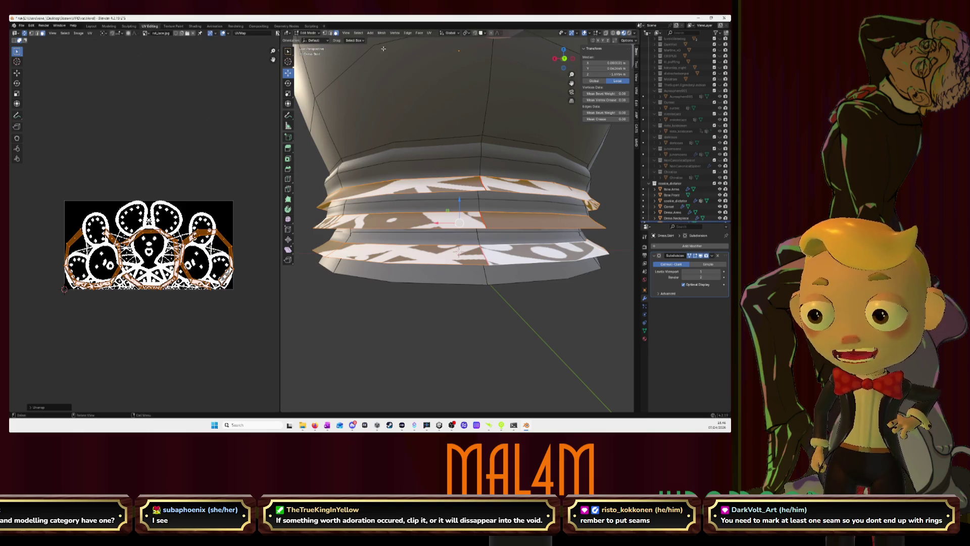
{"action": "left_click", "coordinate": [334, 33]}
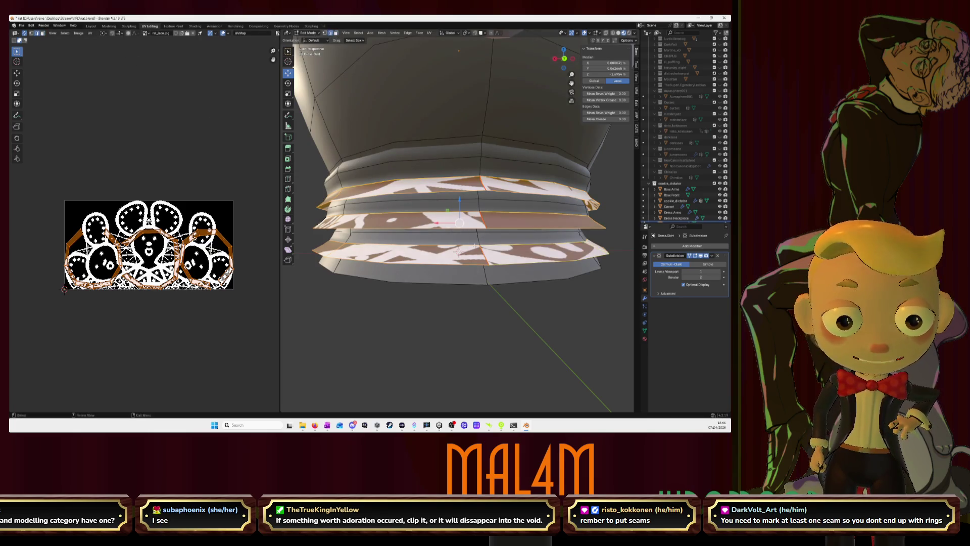
{"action": "left_click", "coordinate": [455, 216], "text": "alt+shift"}
{"action": "left_click", "coordinate": [447, 181], "text": "alt+shift"}
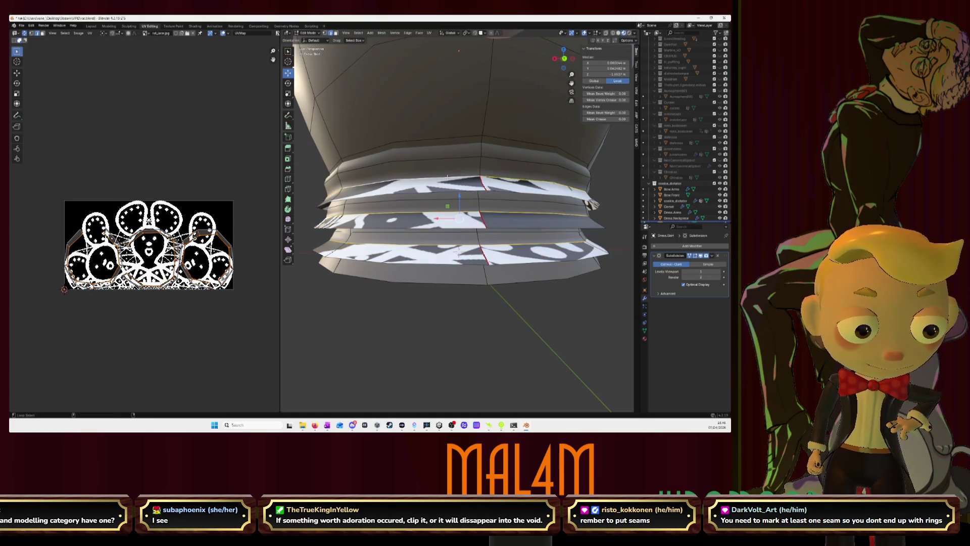
Mark the ruffle edge loops as seams, unwrap all UV islands along them, then deselect
{"action": "right_click", "coordinate": [447, 179]}
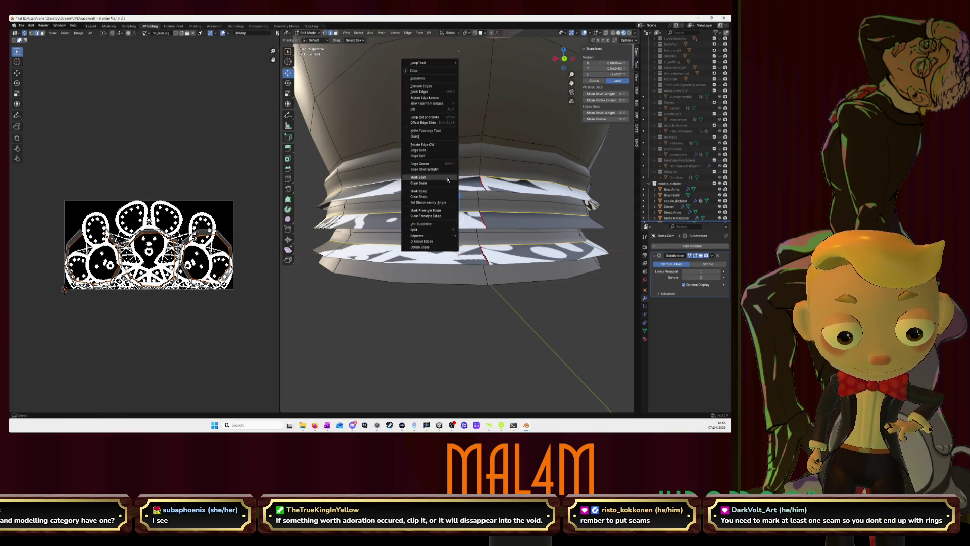
{"action": "left_click", "coordinate": [447, 180]}
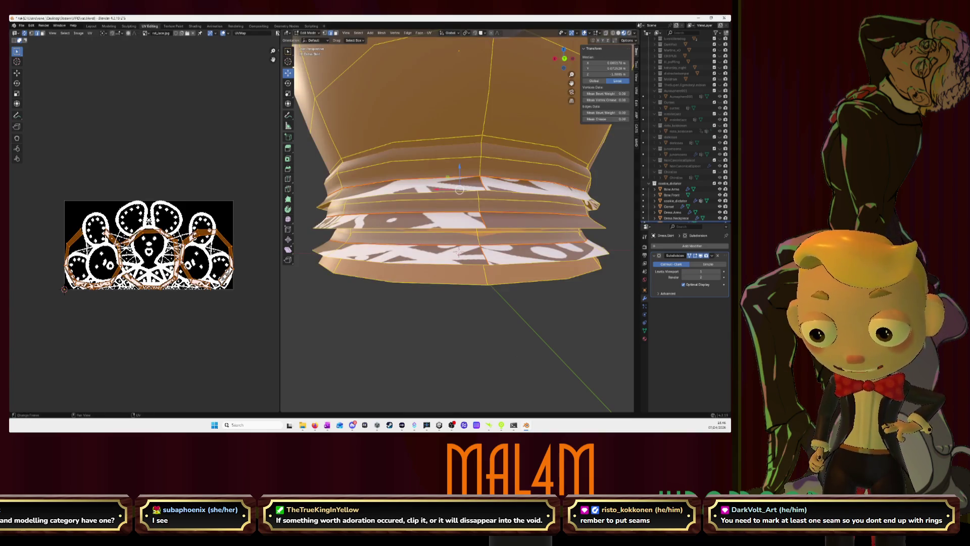
{"action": "left_click_drag", "start_coordinate": [35, 198], "coordinate": [256, 324]}
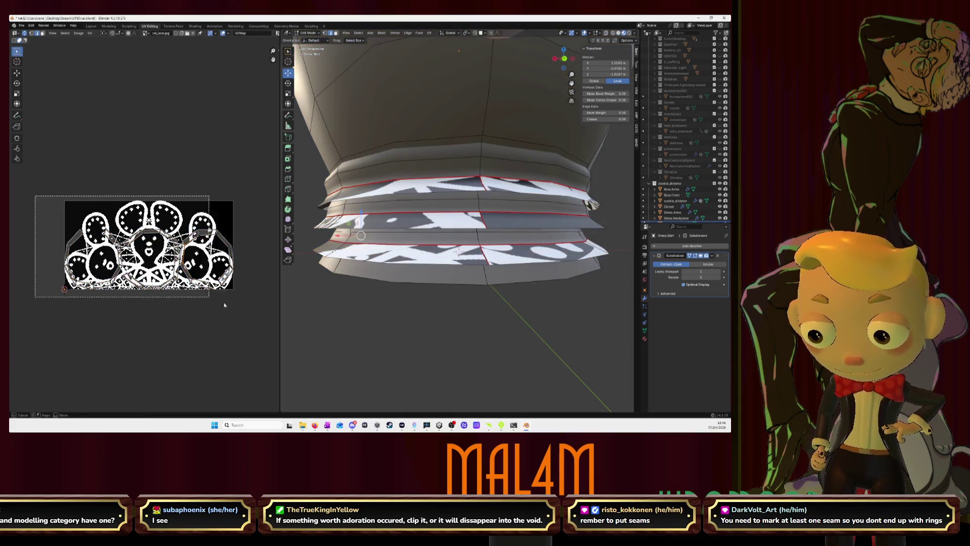
{"action": "key", "text": "u"}
{"action": "left_click", "coordinate": [256, 324]}
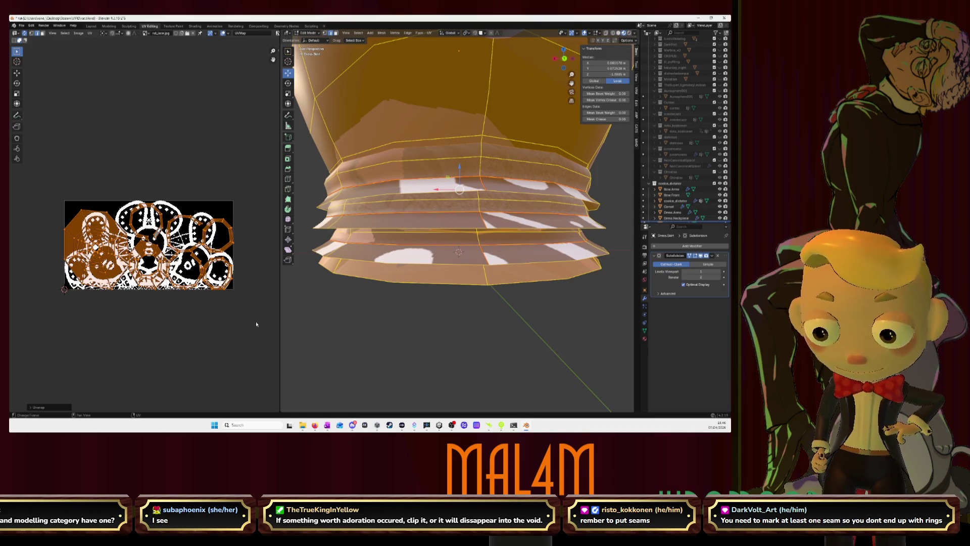
{"action": "left_click", "coordinate": [325, 325]}
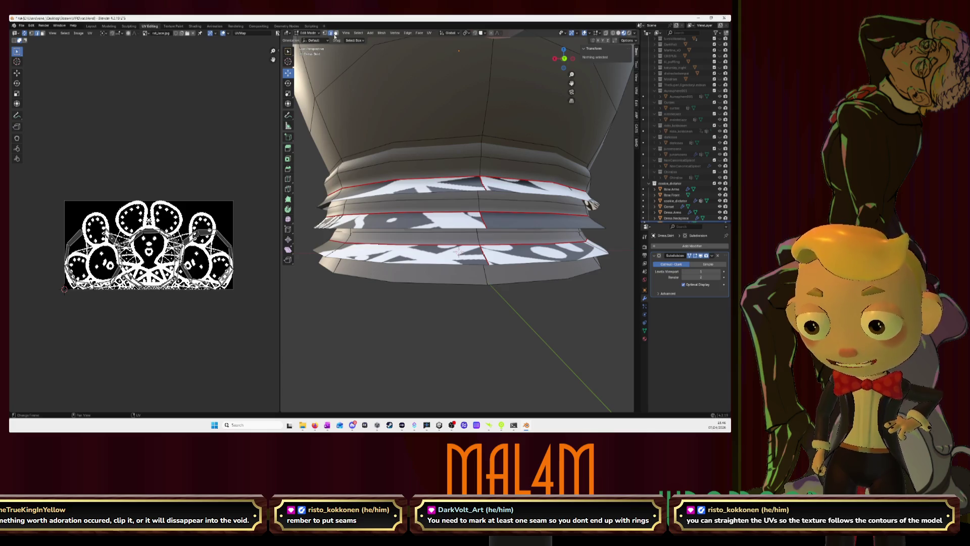
Select the upper ruffle's edge loops and unwrap their faces
{"action": "left_click", "coordinate": [487, 220], "text": "alt"}
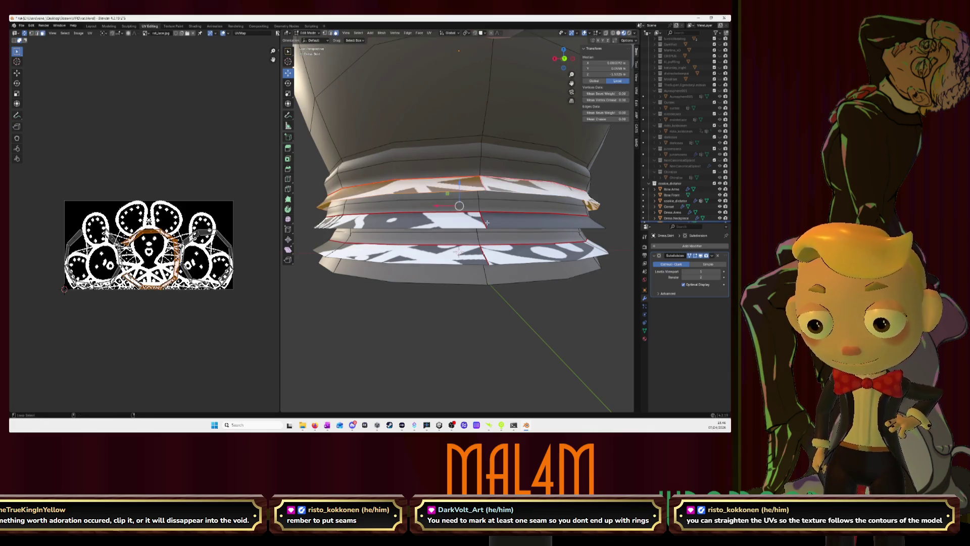
{"action": "left_click", "coordinate": [483, 222], "text": "alt+shift"}
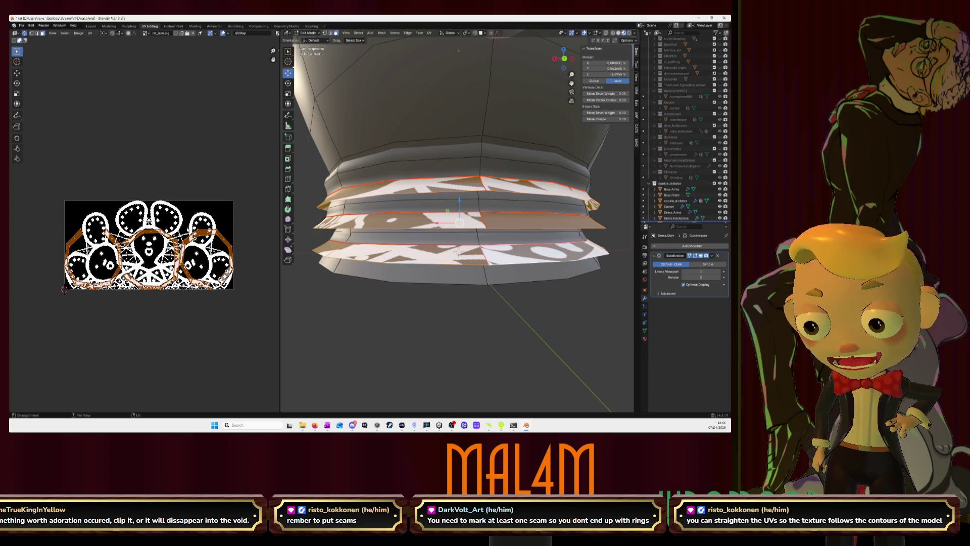
{"action": "middle_click_drag", "start_coordinate": [179, 202], "coordinate": [184, 188]}
{"action": "key", "text": "u"}
{"action": "left_click", "coordinate": [183, 188]}
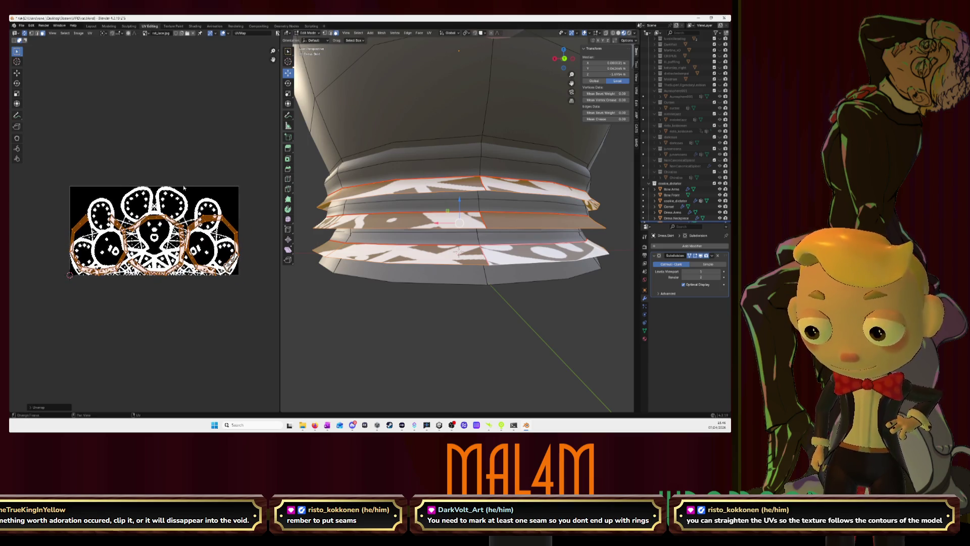
Try Smart UV Project on the upper ruffle, then redo it with a standard Unwrap
{"action": "key", "text": "u"}
{"action": "left_click", "coordinate": [182, 196]}
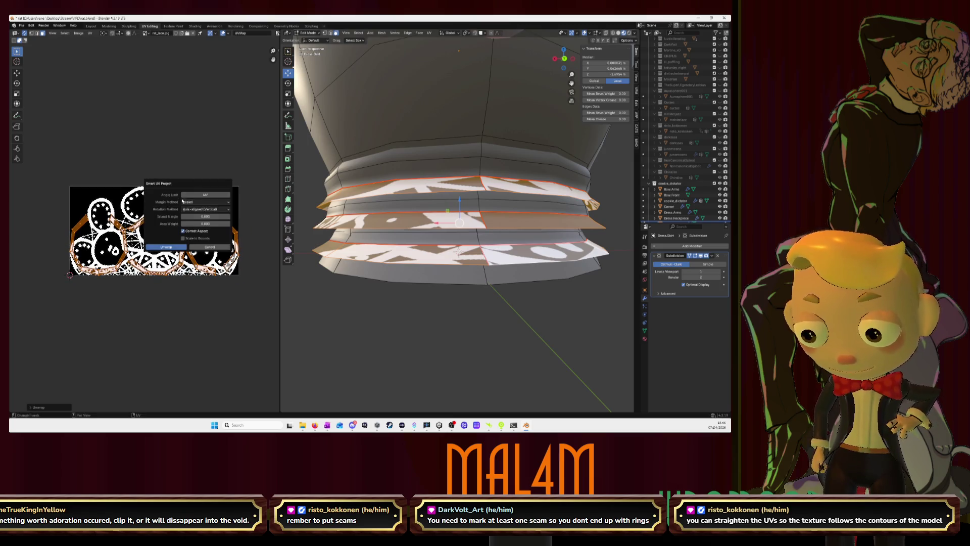
{"action": "left_click", "coordinate": [176, 249]}
{"action": "key", "text": "u"}
{"action": "left_click", "coordinate": [174, 229]}
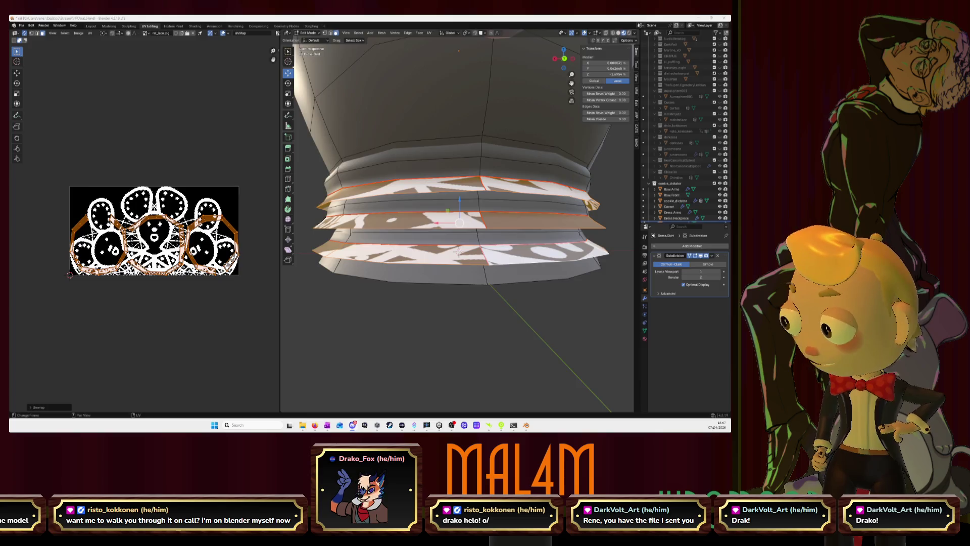
Switch from Blender to the browser showing the lace texture image
{"action": "key", "text": "alt+Tab"}
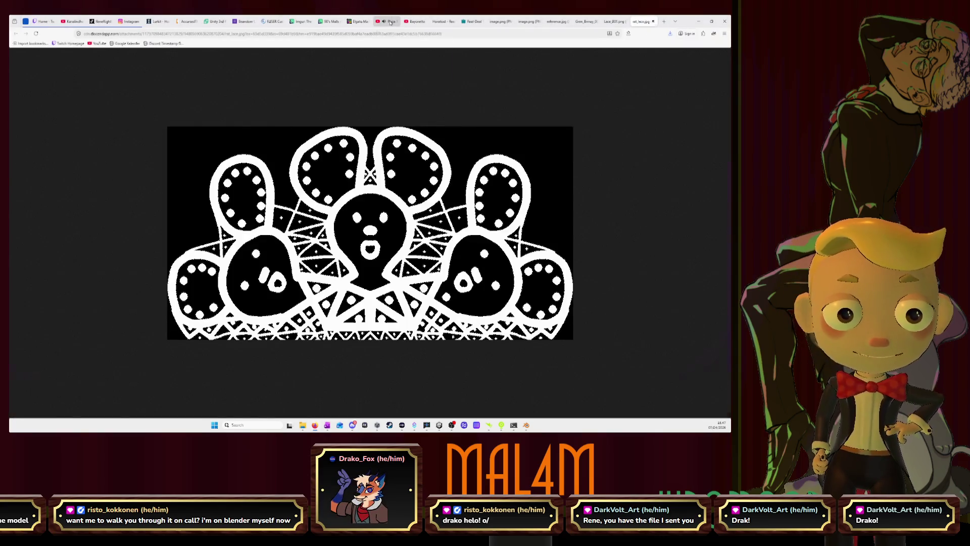
Lower the Pizza Tower video's volume on YouTube and return to Blender
{"action": "left_click", "coordinate": [389, 21]}
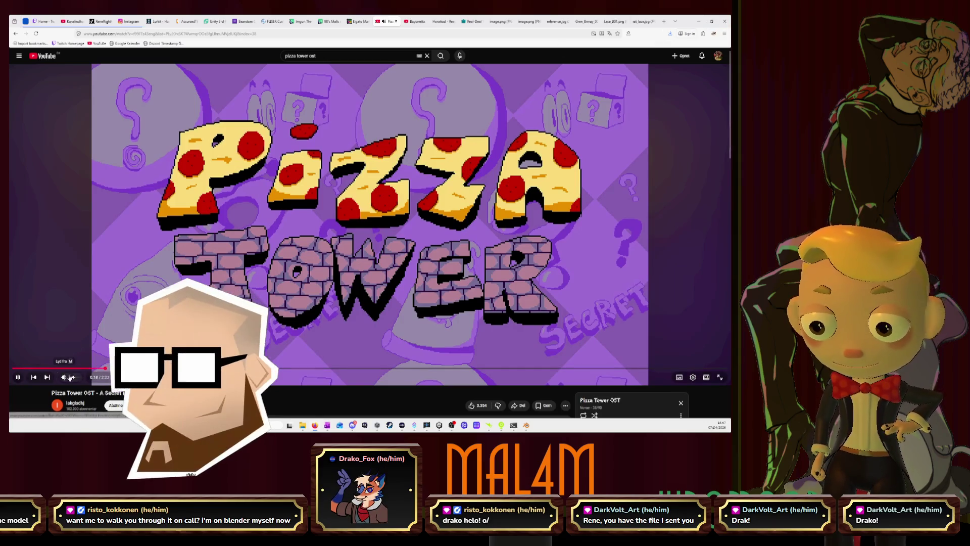
{"action": "left_click_drag", "start_coordinate": [89, 377], "coordinate": [72, 377]}
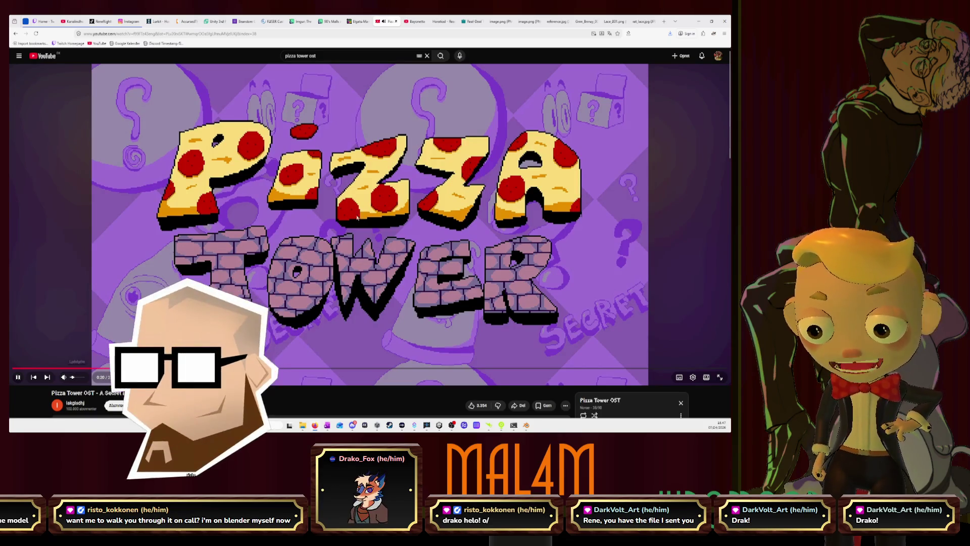
{"action": "key", "text": "alt+Tab"}
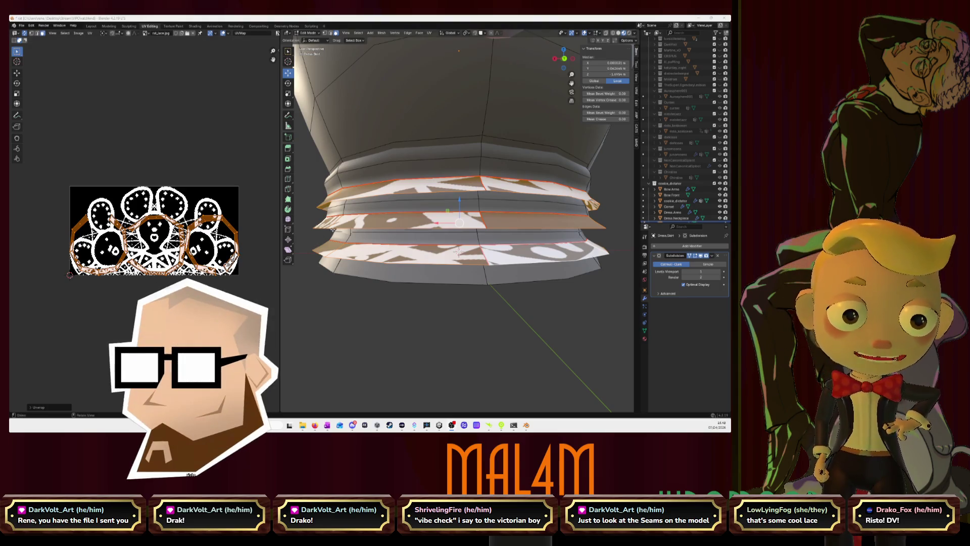
{"action": "mouse_move", "coordinate": [407, 213]}
{"action": "middle_mouse_down"}
{"action": "mouse_move", "coordinate": [522, 221]}
{"action": "mouse_move", "coordinate": [482, 223]}
{"action": "middle_mouse_up"}
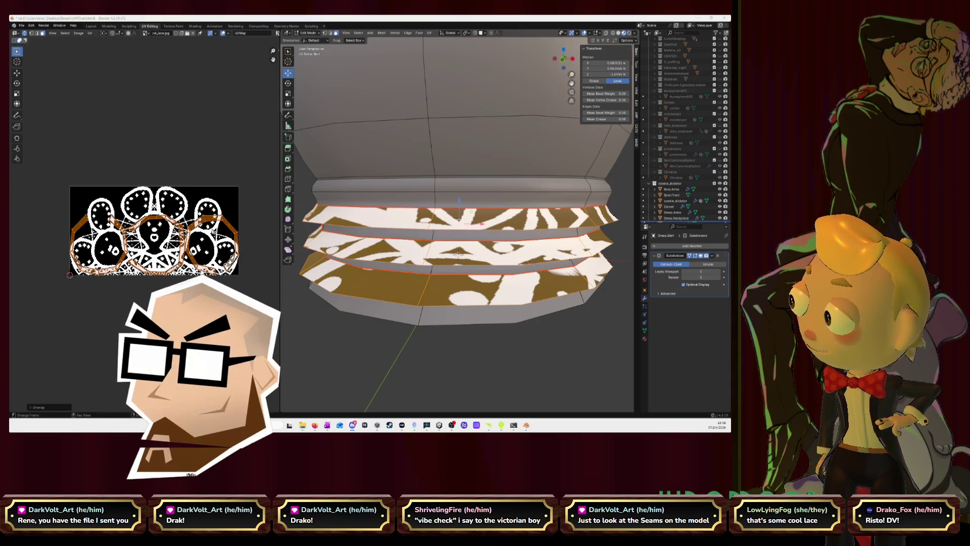
Deselect everything and select a left-side edge of the ruffle's UV island
{"action": "key", "text": "alt+a"}
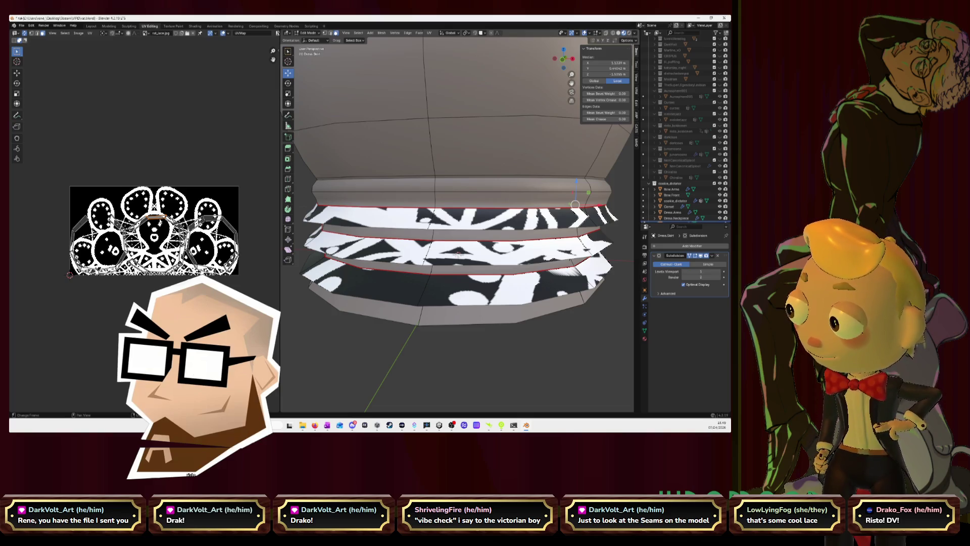
{"action": "scroll", "coordinate": [145, 225], "scroll_direction": "up", "scroll_amount": 4}
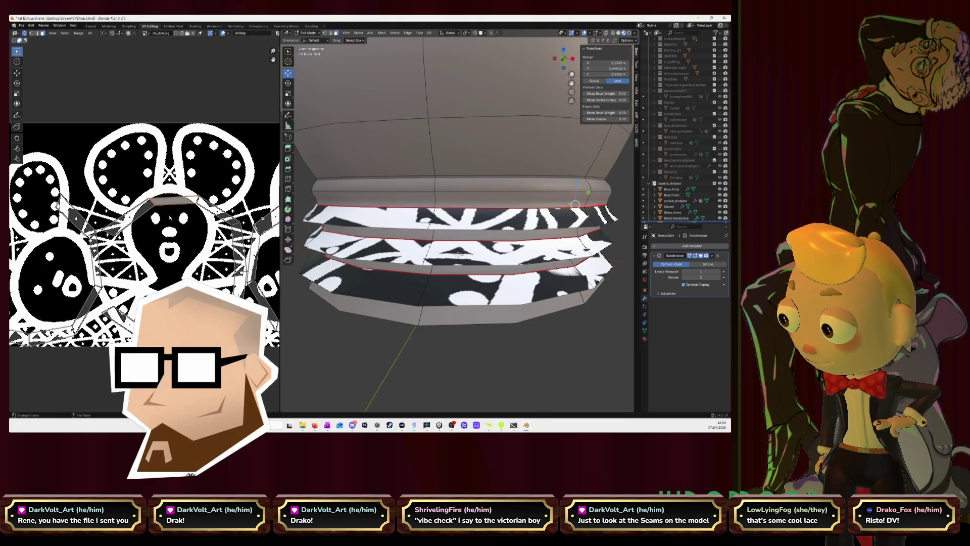
{"action": "scroll", "coordinate": [166, 215], "scroll_direction": "down", "scroll_amount": 1}
{"action": "left_click", "coordinate": [89, 219]}
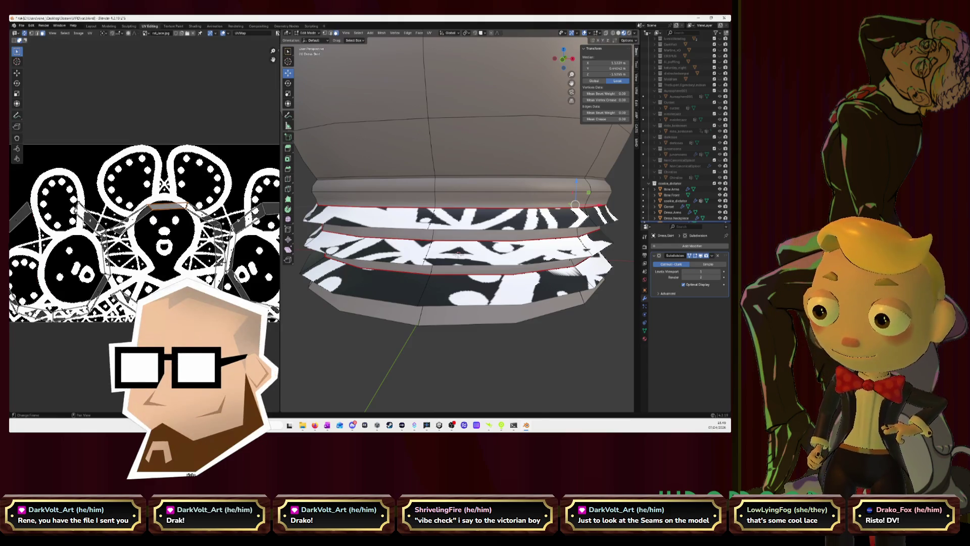
{"action": "scroll", "coordinate": [158, 206], "scroll_direction": "up", "scroll_amount": 2}
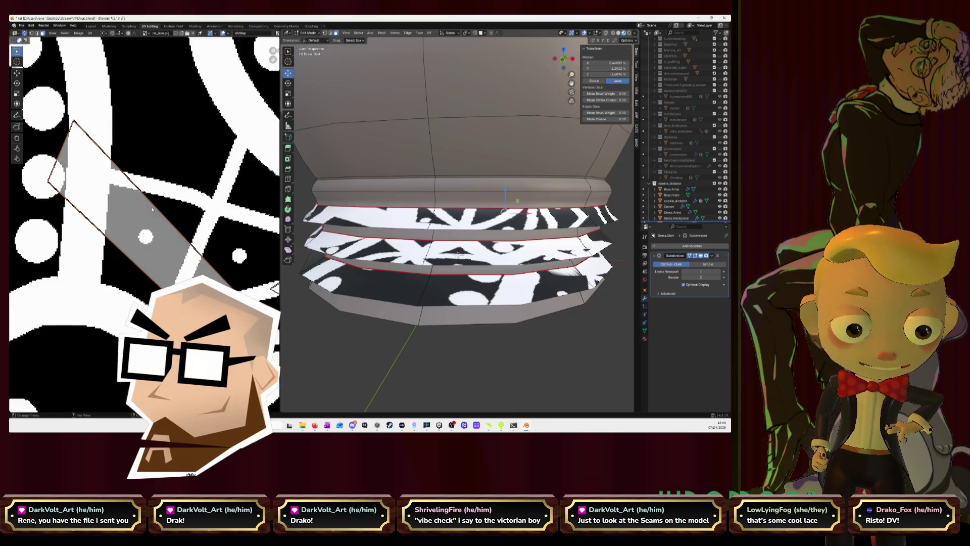
{"action": "scroll", "coordinate": [159, 207], "scroll_direction": "up", "scroll_amount": 1}
{"action": "scroll", "coordinate": [160, 206], "scroll_direction": "down", "scroll_amount": 1}
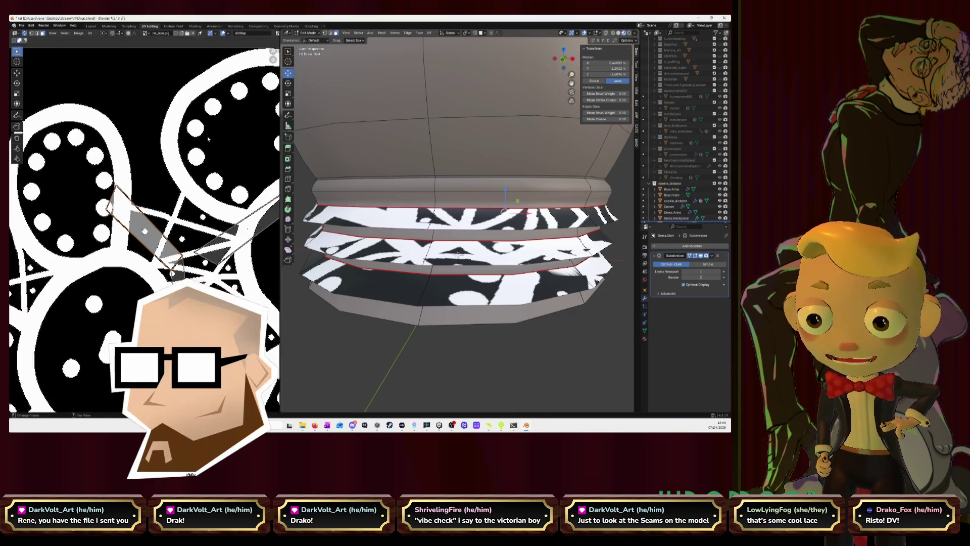
{"action": "scroll", "coordinate": [160, 207], "scroll_direction": "down", "scroll_amount": 1}
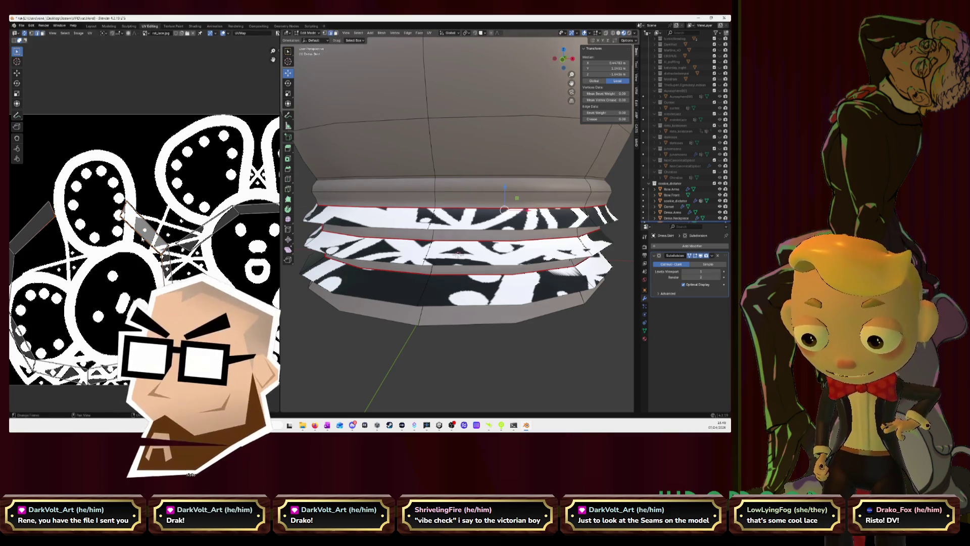
Bring up the UV operations list for the ruffle edge picked on the island's left side
{"action": "right_click", "coordinate": [142, 241]}
{"action": "left_click", "coordinate": [122, 295]}
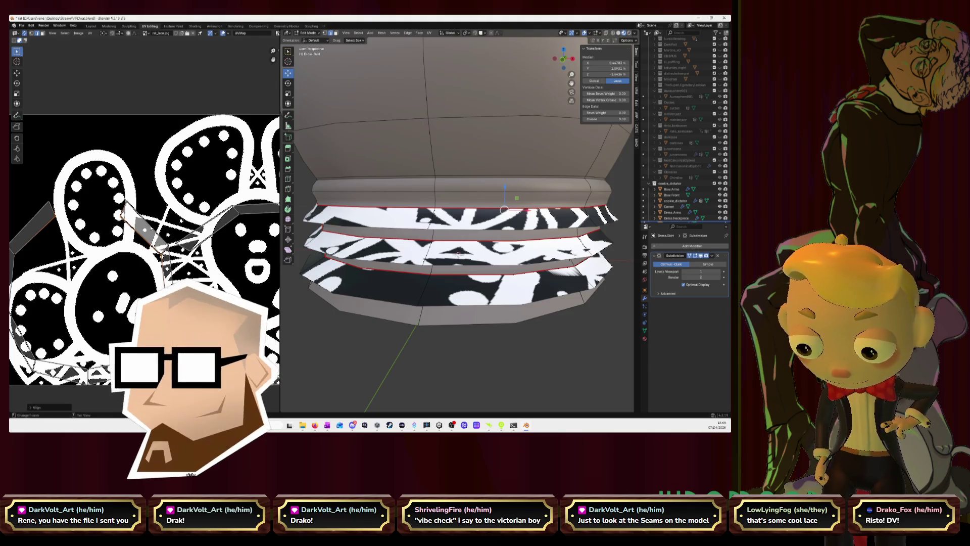
{"action": "right_click", "coordinate": [151, 229]}
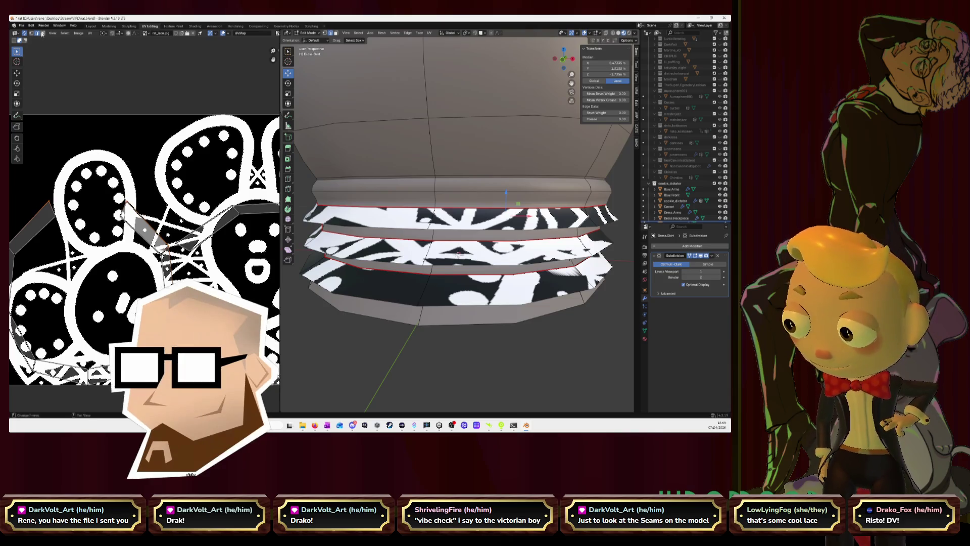
{"action": "key", "text": "u"}
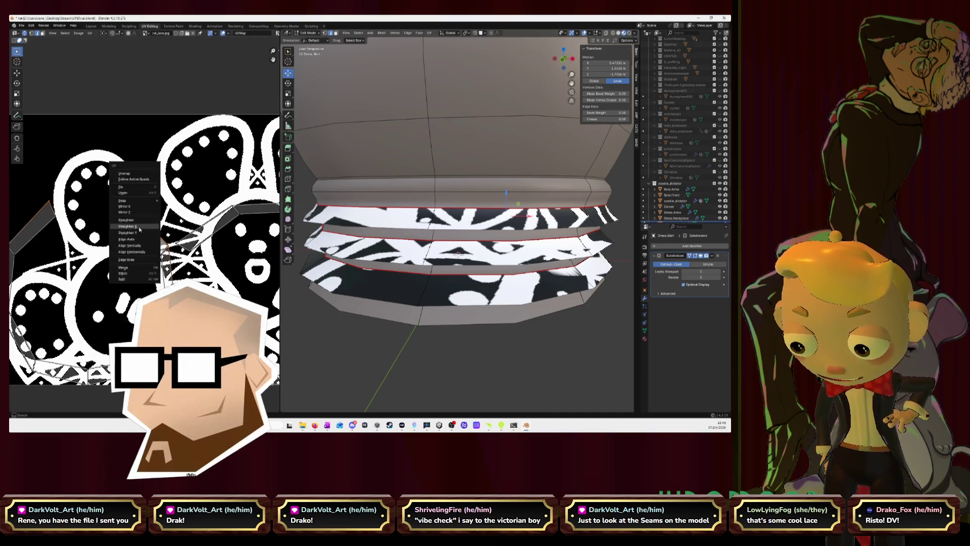
Align the selected ruffle UV edge horizontally, then auto-align another stretch of its UVs
{"action": "left_click", "coordinate": [152, 252]}
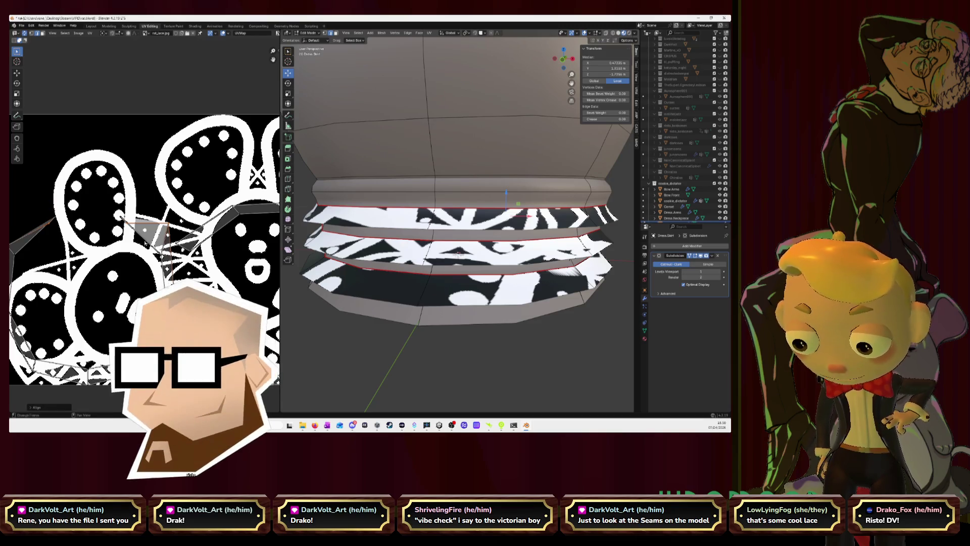
{"action": "left_click", "coordinate": [79, 222]}
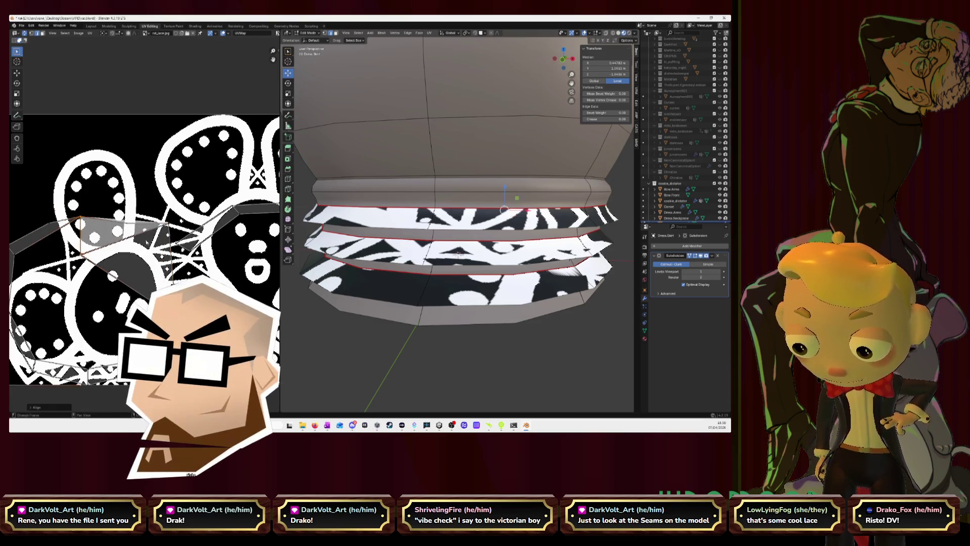
{"action": "key", "text": "u"}
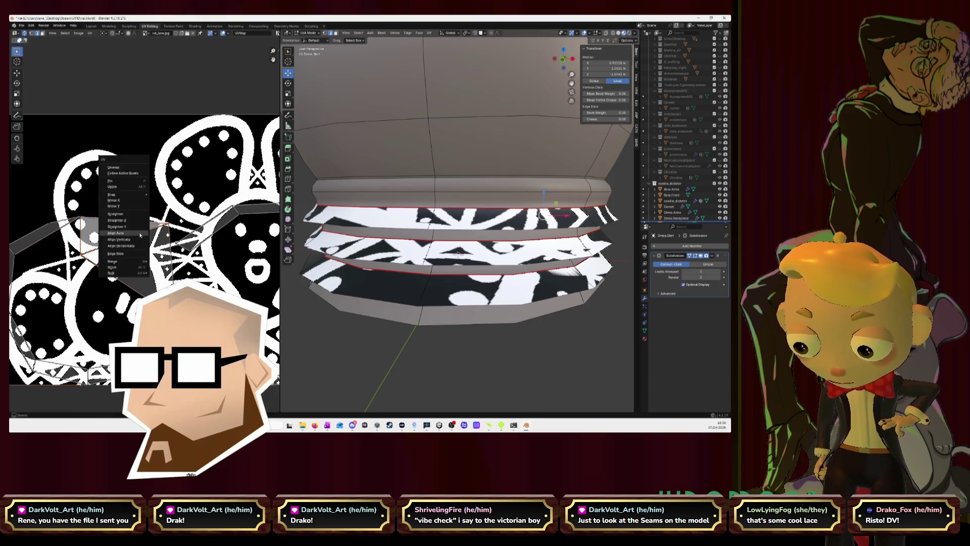
{"action": "left_click", "coordinate": [140, 235]}
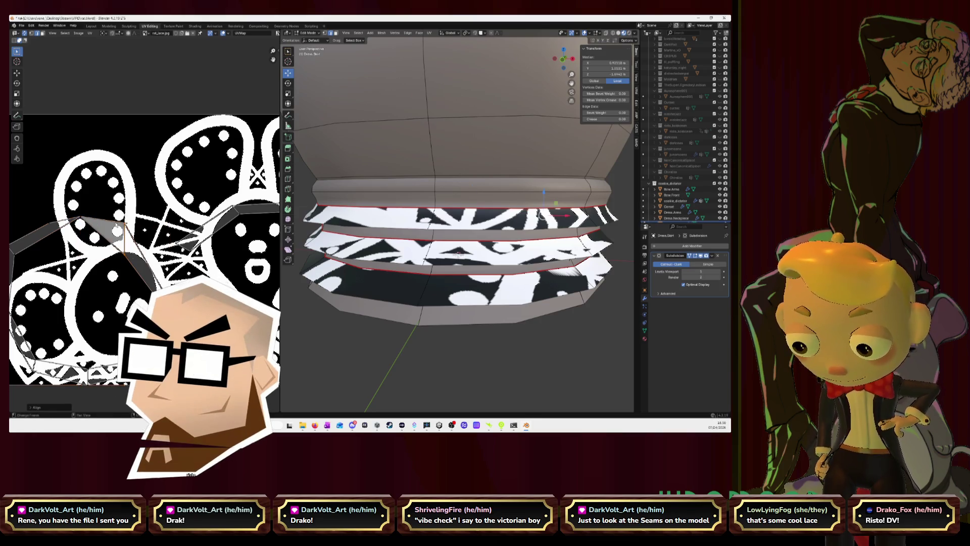
{"action": "key", "text": "u"}
{"action": "left_click", "coordinate": [115, 225]}
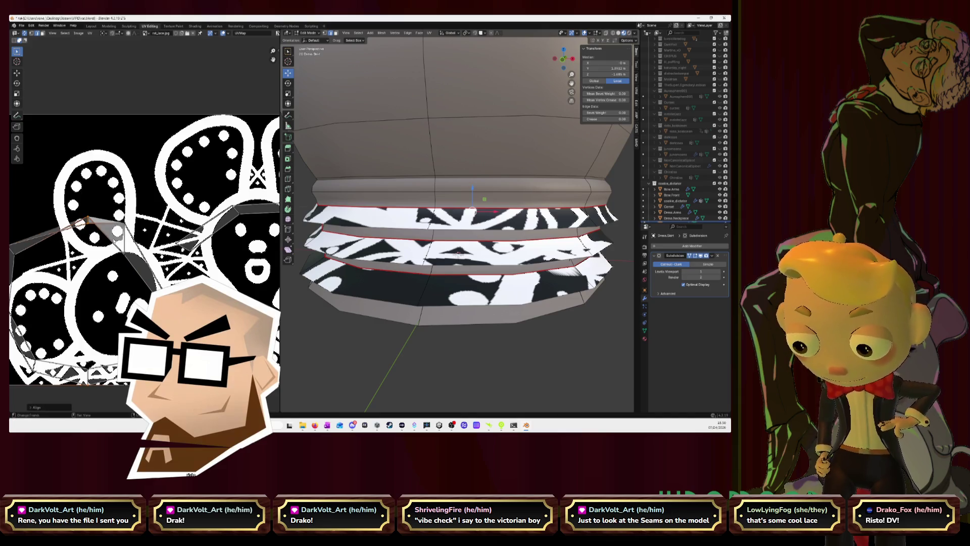
Auto-align two further ruffle UV edges so they run straight over the lace
{"action": "left_click", "coordinate": [504, 210]}
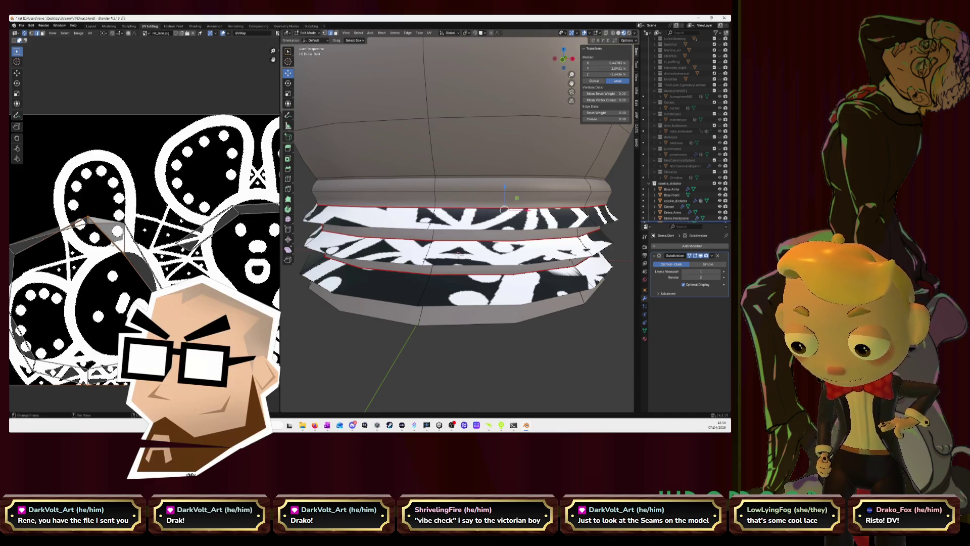
{"action": "key", "text": "u"}
{"action": "left_click", "coordinate": [111, 244]}
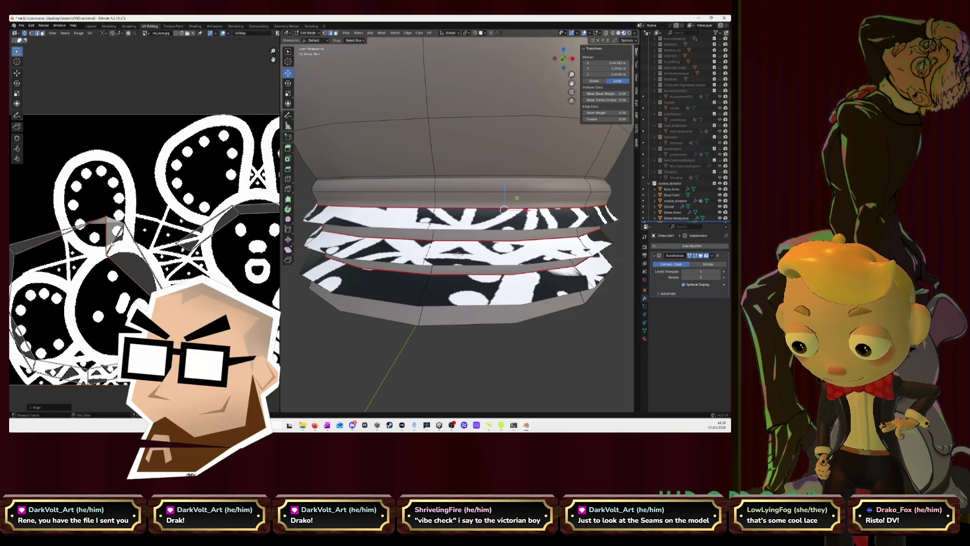
{"action": "left_click", "coordinate": [116, 231]}
{"action": "key", "text": "u"}
{"action": "left_click", "coordinate": [117, 234]}
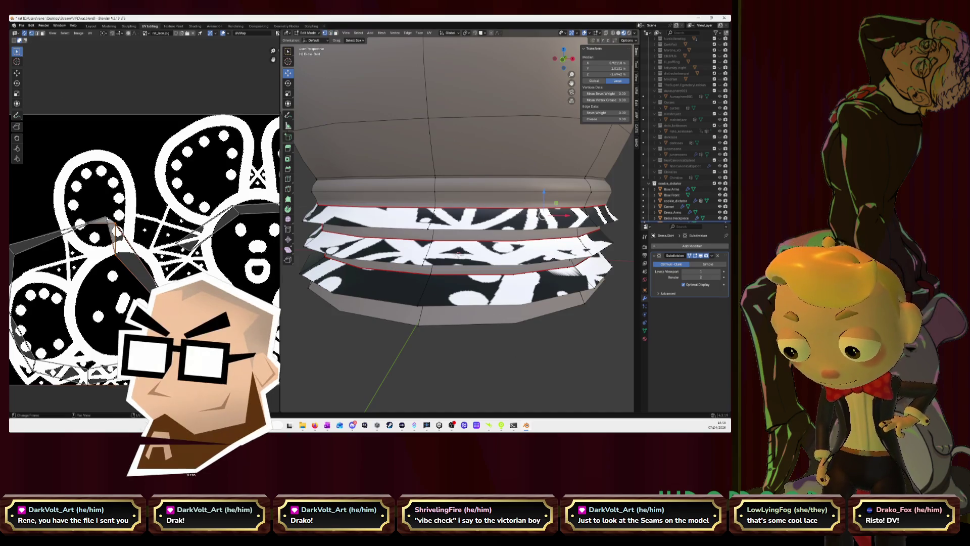
With the Move tool, reposition a UV edge across the lace and sync UV selection with the mesh
{"action": "left_click", "coordinate": [115, 229]}
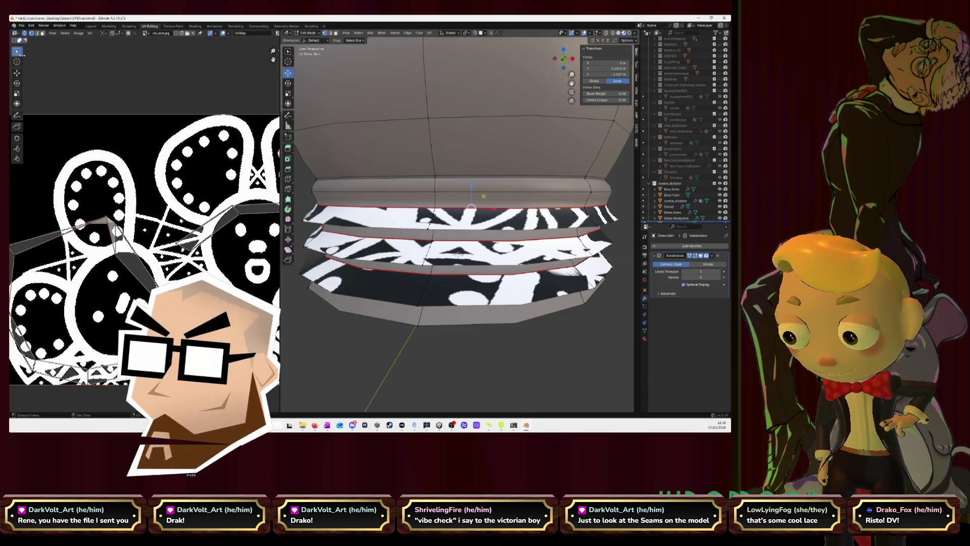
{"action": "left_click", "coordinate": [16, 72]}
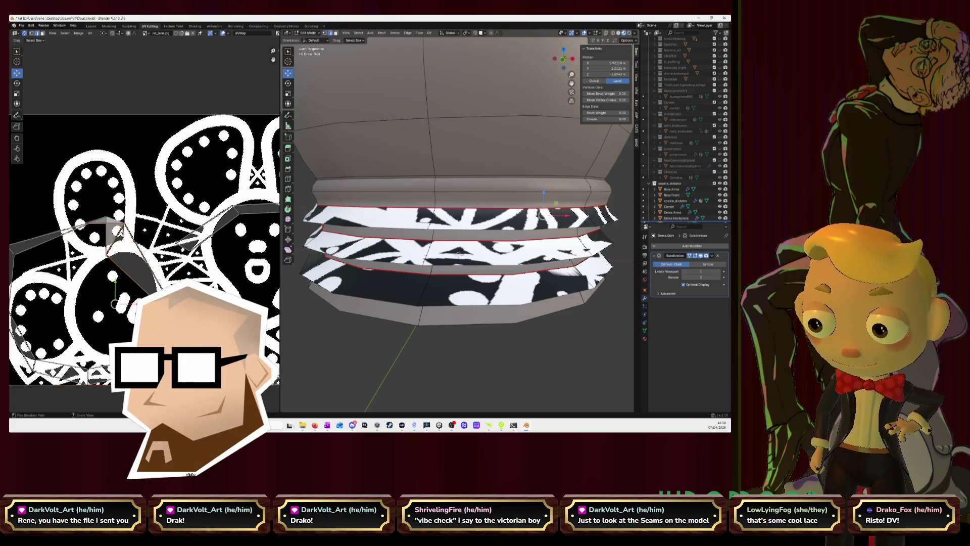
{"action": "left_click", "coordinate": [80, 222], "text": "shift"}
{"action": "left_click", "coordinate": [121, 216], "text": "shift"}
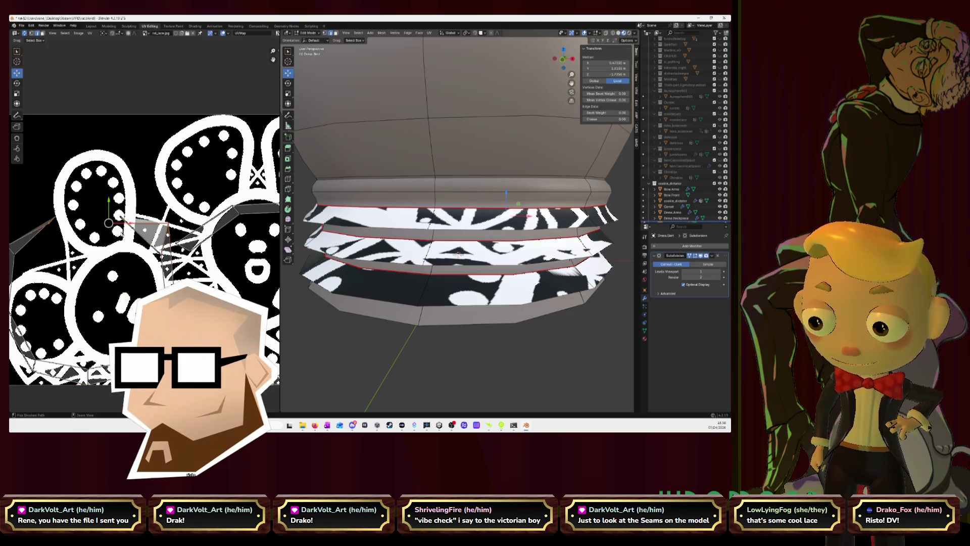
{"action": "left_click", "coordinate": [60, 269], "text": "shift"}
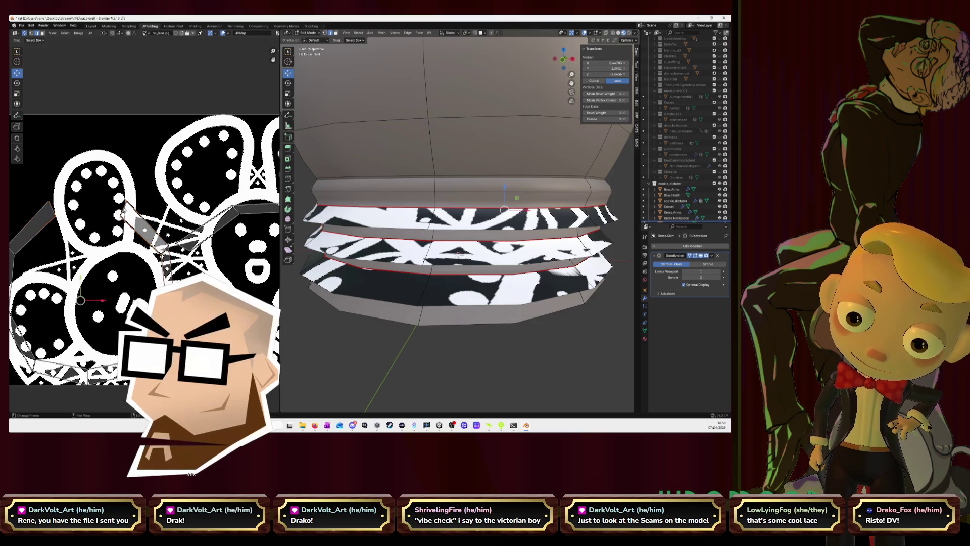
{"action": "left_click", "coordinate": [24, 34]}
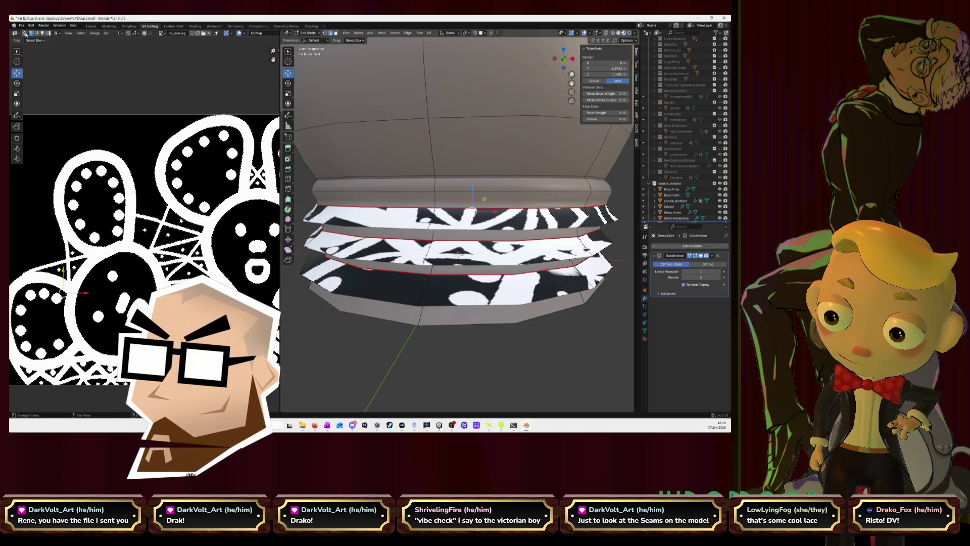
{"action": "left_click", "coordinate": [137, 184]}
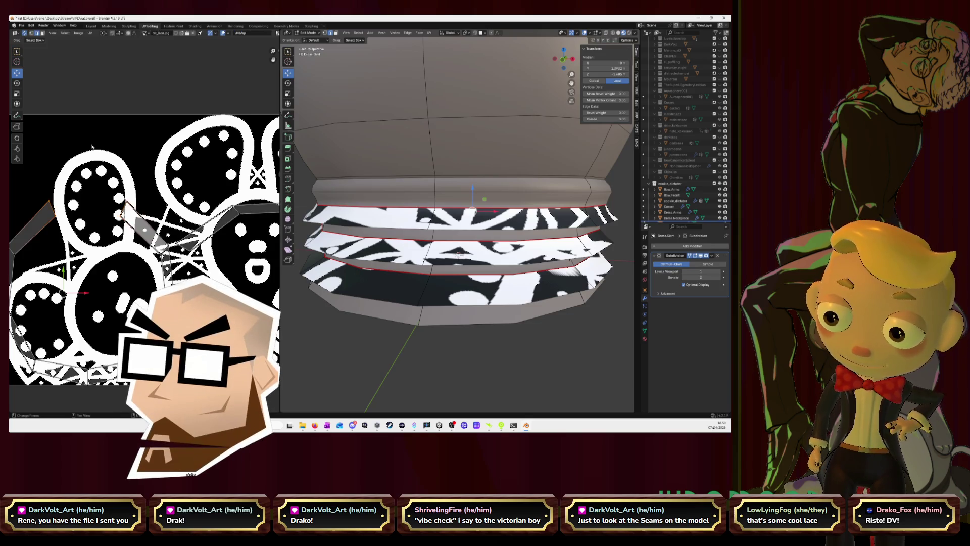
{"action": "scroll", "coordinate": [141, 185], "scroll_direction": "down", "scroll_amount": 2}
{"action": "scroll", "coordinate": [140, 185], "scroll_direction": "down", "scroll_amount": 1}
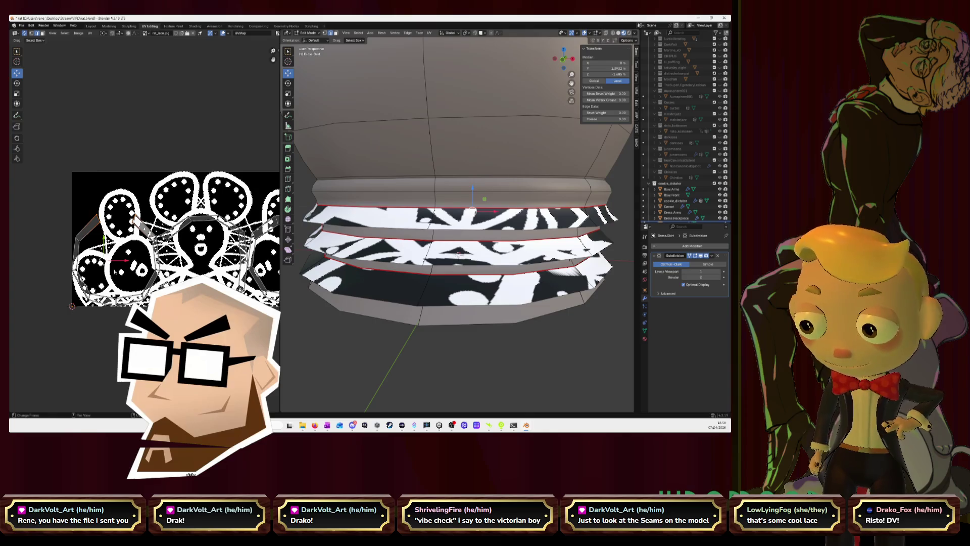
Line up the middle ruffle's selected UV edges horizontally and auto-align them, undoing a misfire
{"action": "key", "text": "KP_Decimal"}
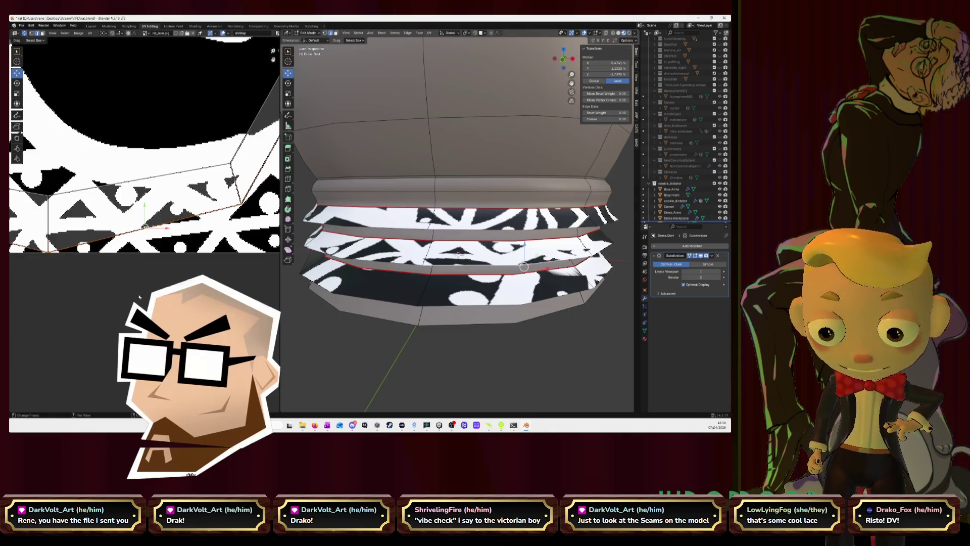
{"action": "scroll", "coordinate": [150, 148], "scroll_direction": "down", "scroll_amount": 1}
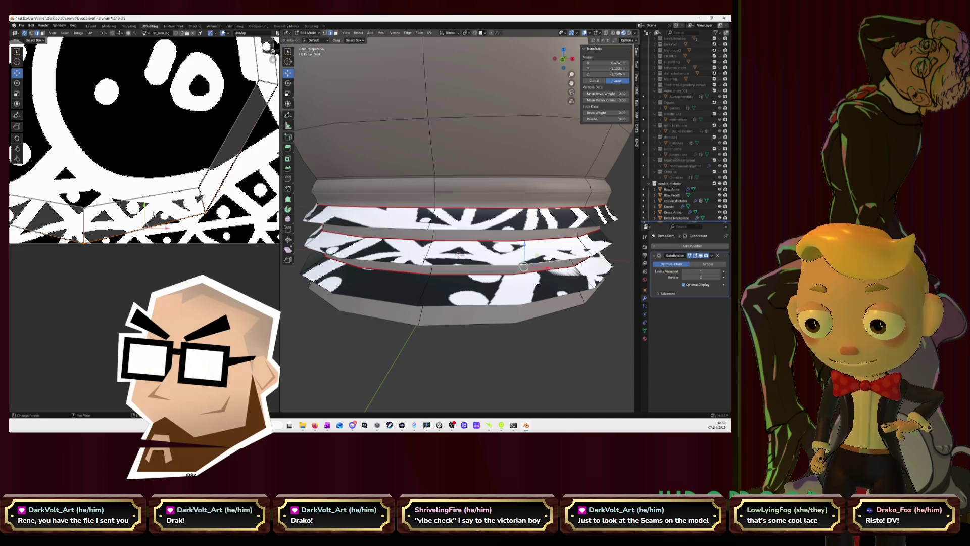
{"action": "key", "text": "u"}
{"action": "left_click", "coordinate": [154, 215]}
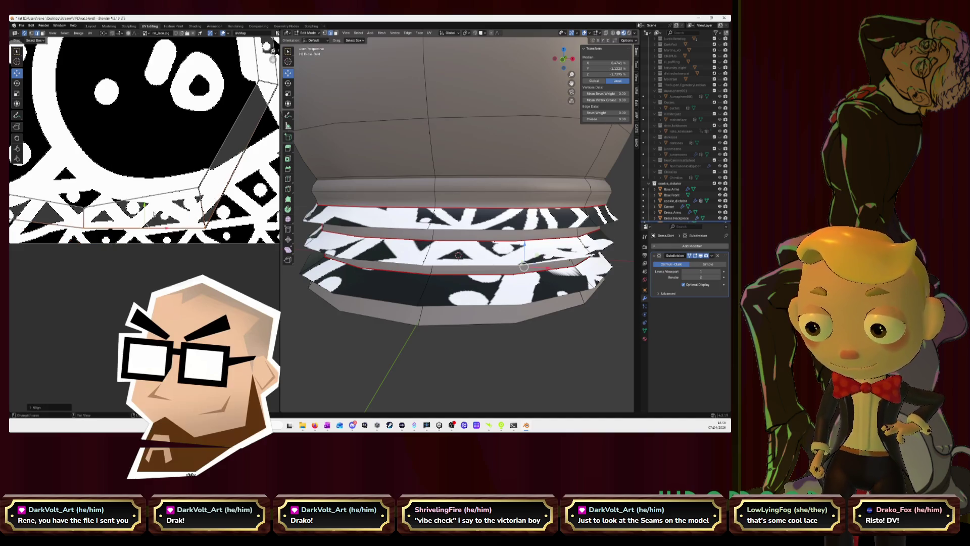
{"action": "key", "text": "u"}
{"action": "left_click", "coordinate": [146, 198]}
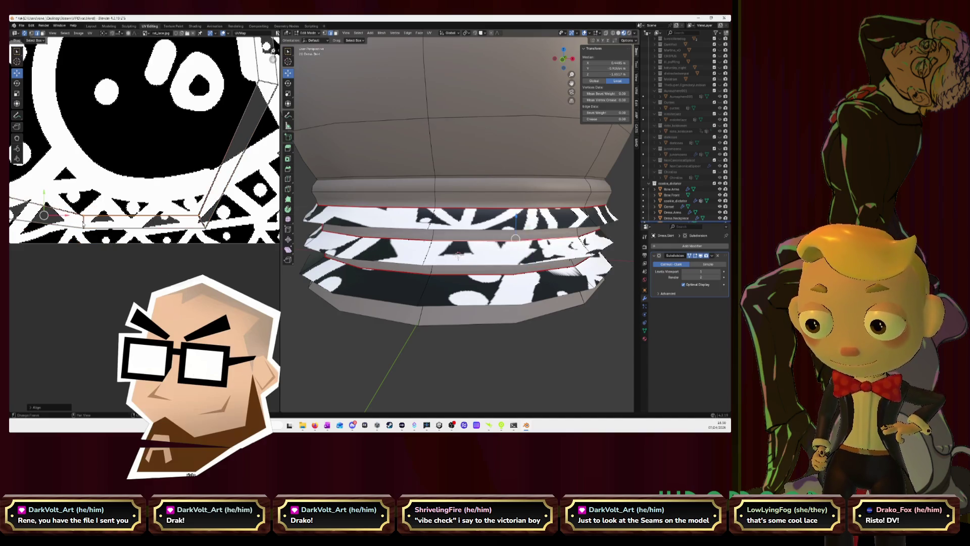
{"action": "key", "text": "u"}
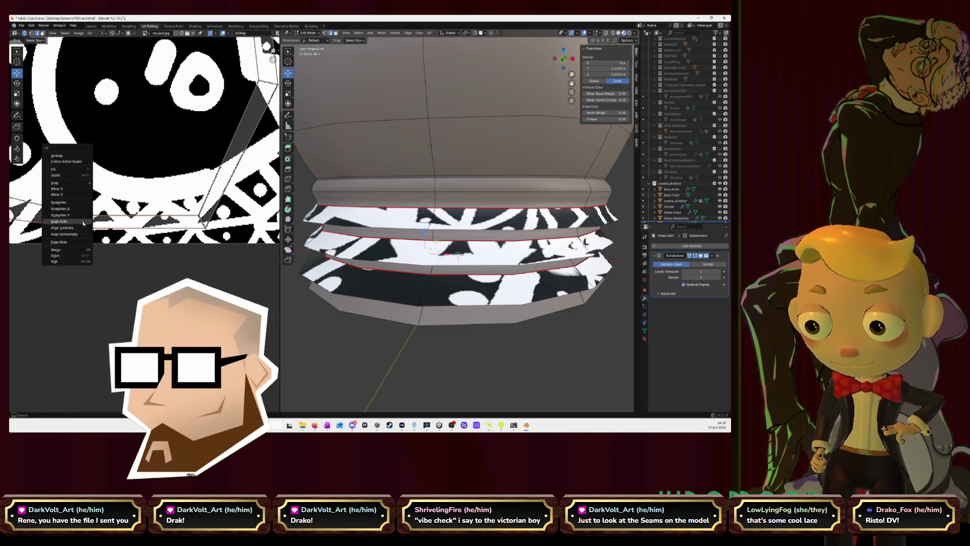
{"action": "left_click", "coordinate": [84, 222]}
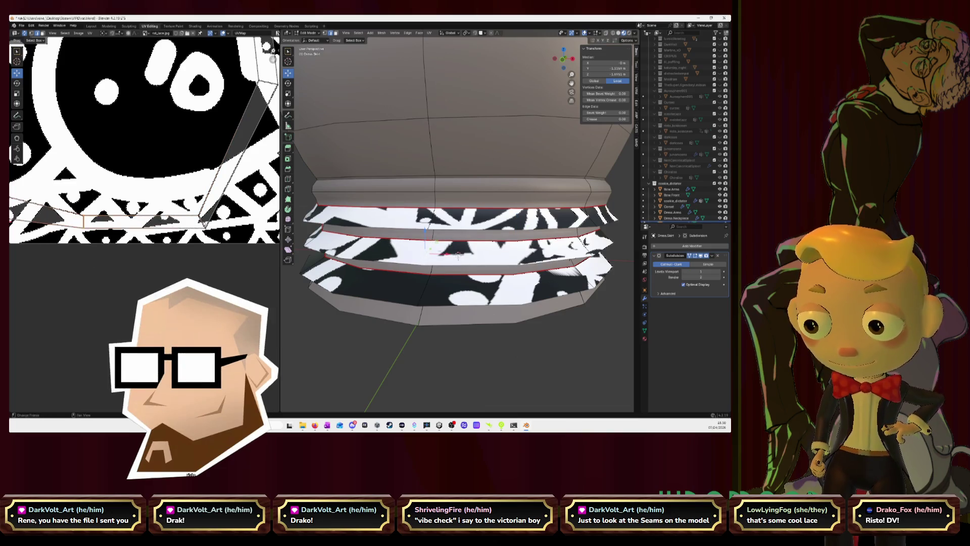
{"action": "key", "text": "u"}
{"action": "left_click", "coordinate": [204, 223]}
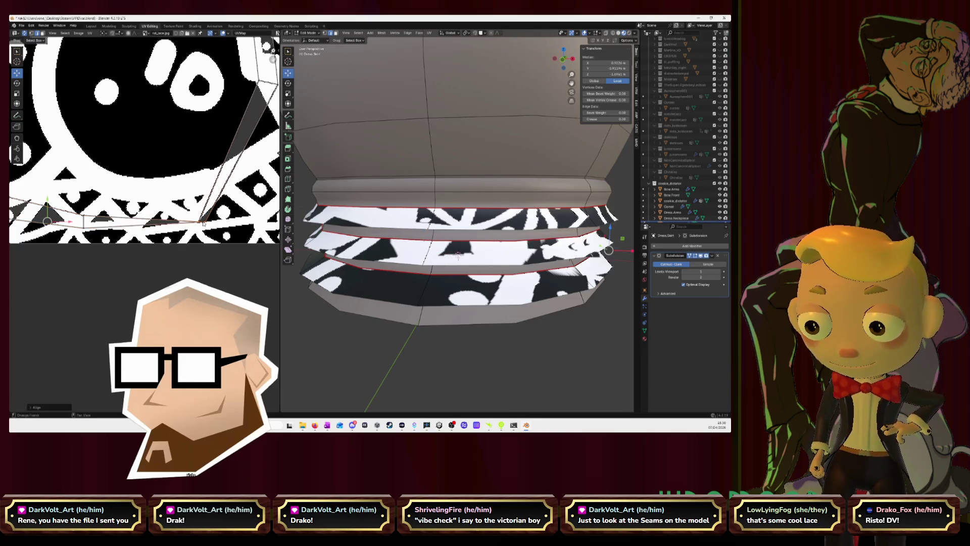
{"action": "key", "text": "u"}
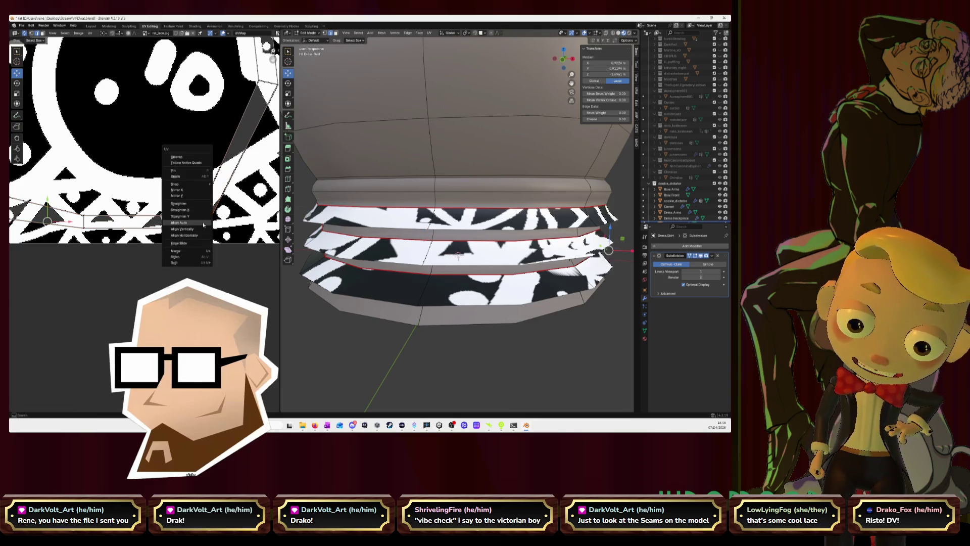
{"action": "left_click", "coordinate": [203, 223]}
{"action": "key", "text": "ctrl+z"}
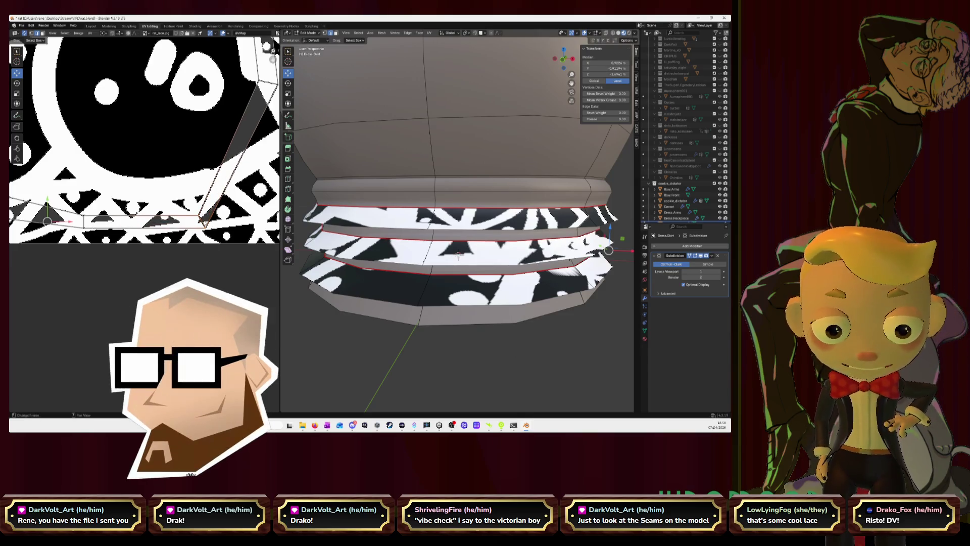
Auto-align the UV strip, rotate it with R and shift it slightly on the lace
{"action": "right_click", "coordinate": [202, 221]}
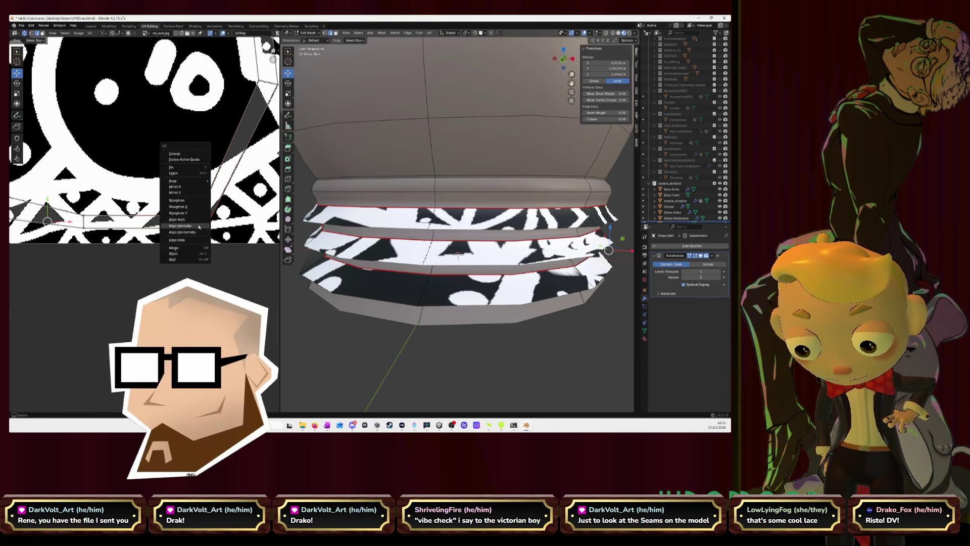
{"action": "left_click", "coordinate": [200, 227]}
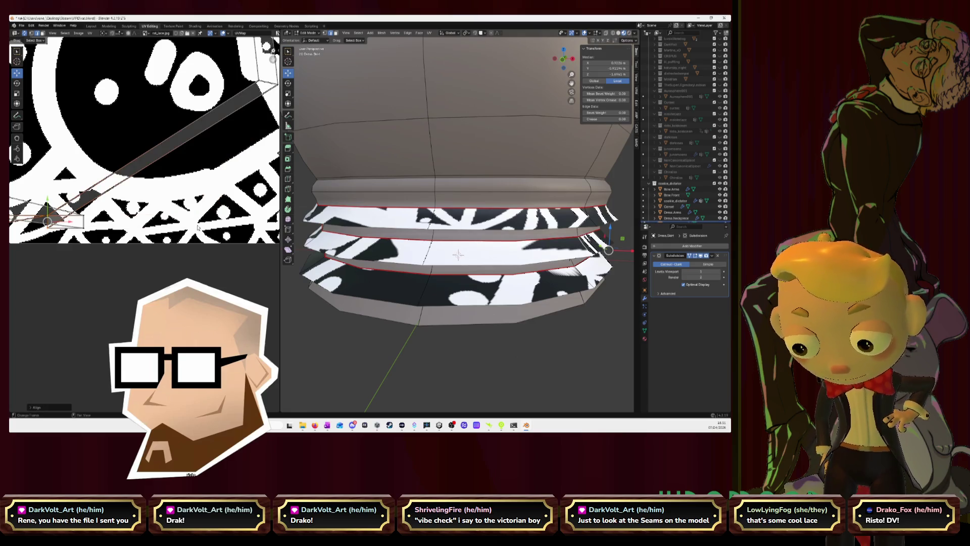
{"action": "key", "text": "r"}
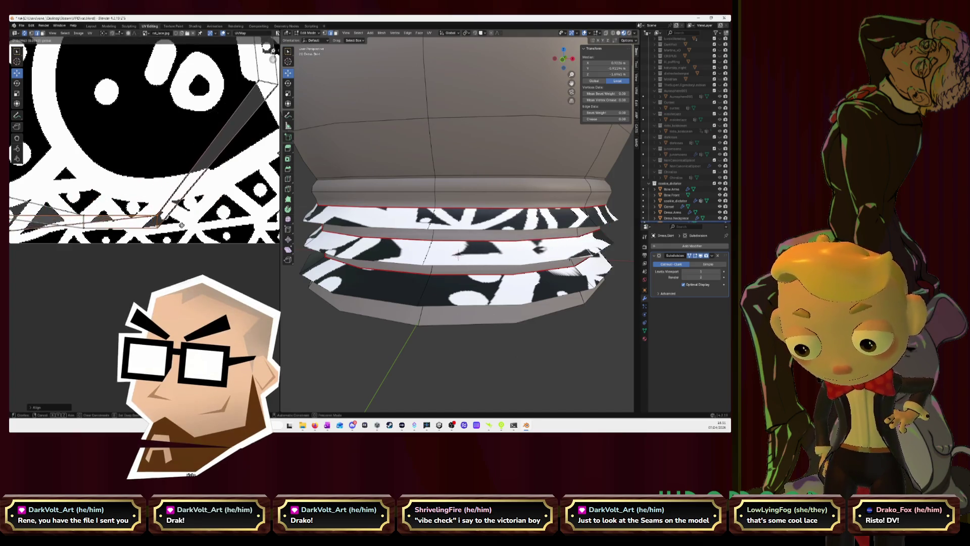
{"action": "left_click", "coordinate": [191, 226]}
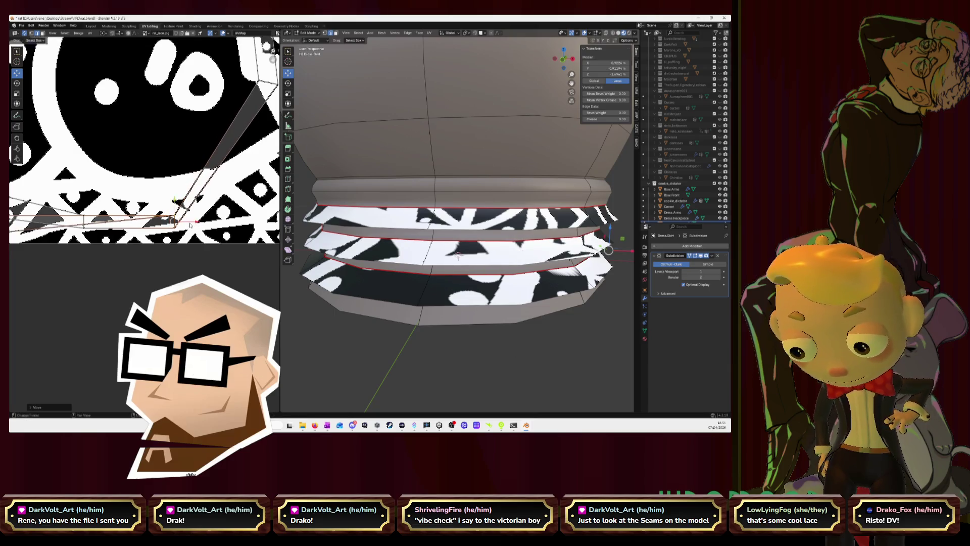
{"action": "scroll", "coordinate": [188, 225], "scroll_direction": "down", "scroll_amount": 2}
{"action": "left_click_drag", "start_coordinate": [163, 203], "coordinate": [81, 221]}
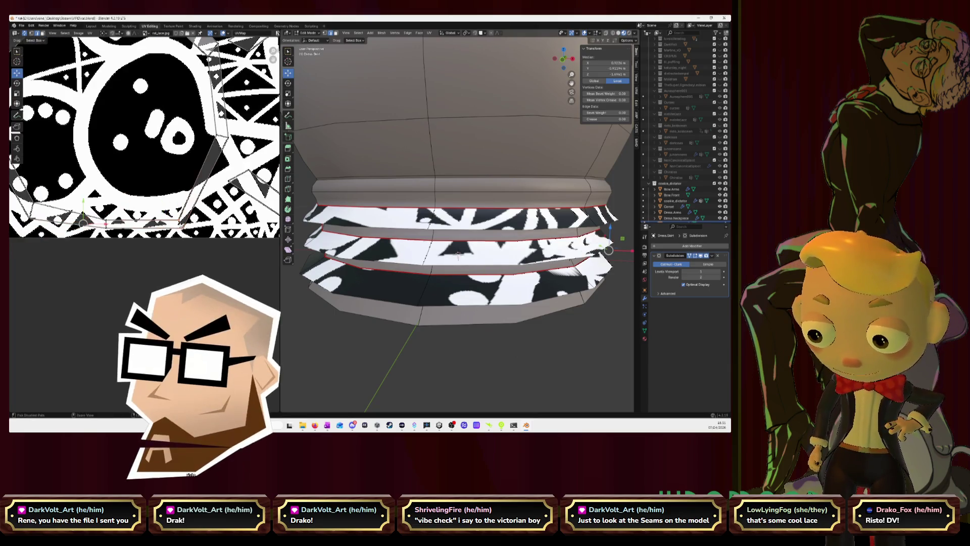
{"action": "right_click", "coordinate": [190, 224]}
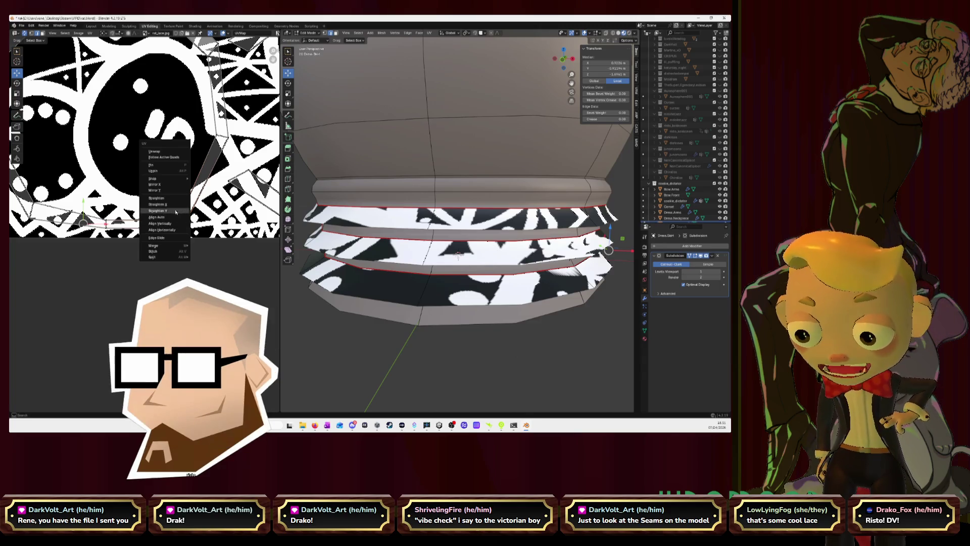
{"action": "key", "text": "Escape"}
{"action": "right_click", "coordinate": [182, 226]}
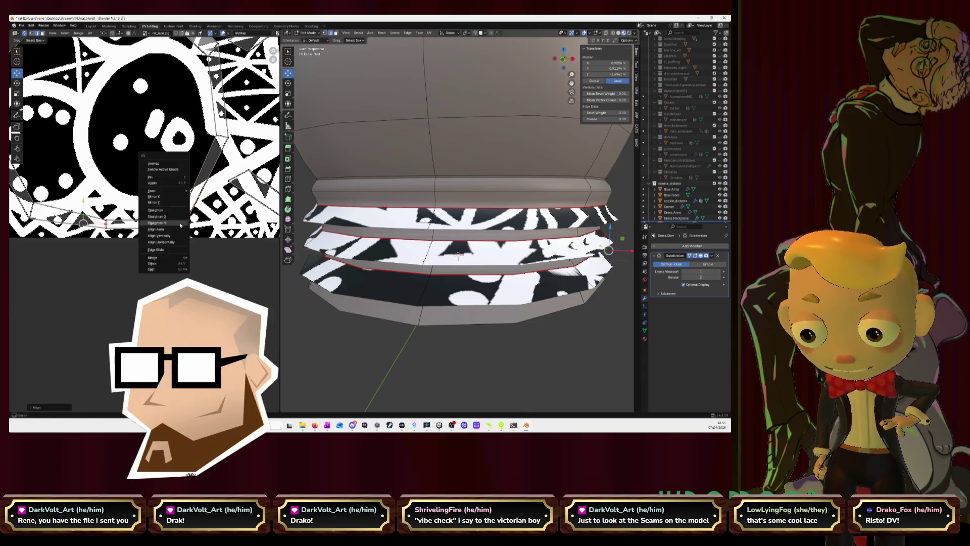
{"action": "key", "text": "Escape"}
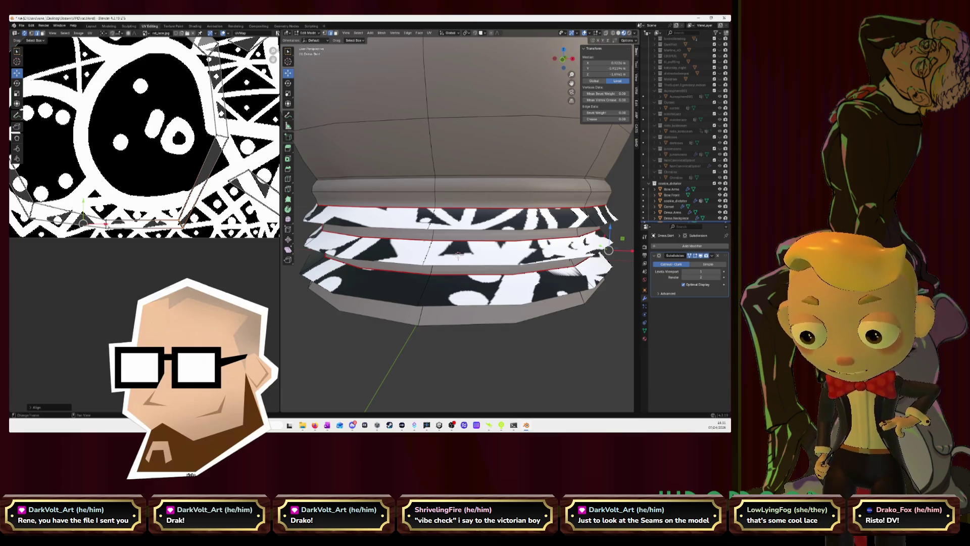
Straighten the selected UVs along X and Y and align them vertically into a line
{"action": "right_click", "coordinate": [87, 221]}
{"action": "left_click", "coordinate": [69, 224]}
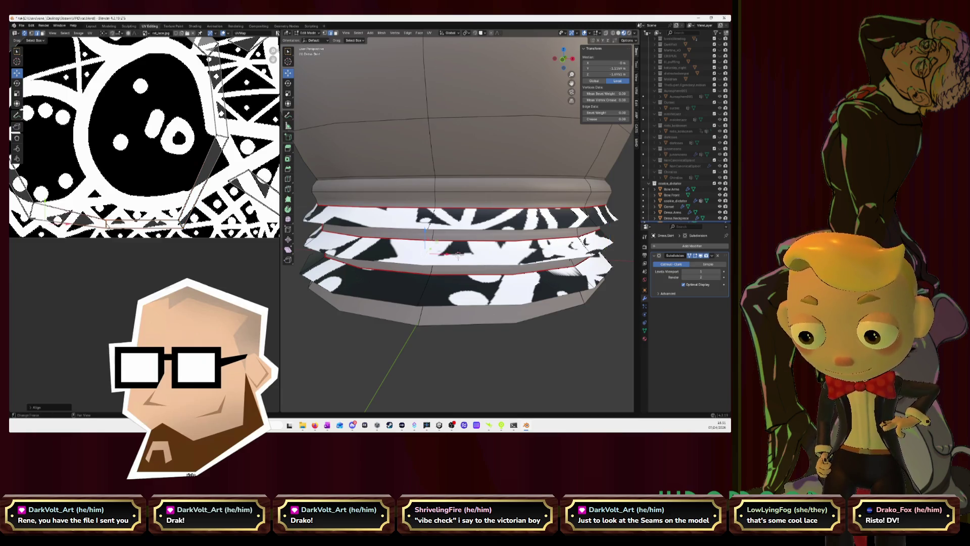
{"action": "right_click", "coordinate": [180, 226]}
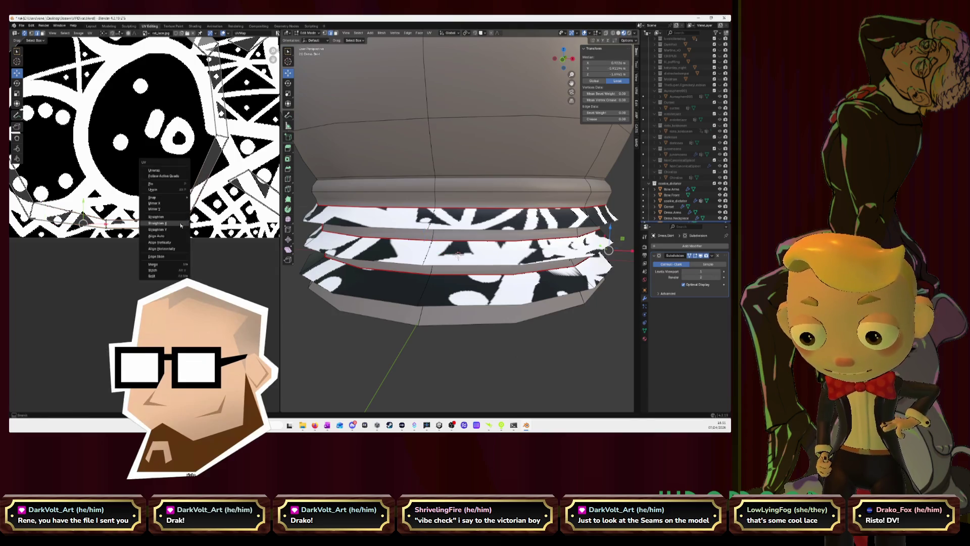
{"action": "left_click", "coordinate": [179, 230]}
{"action": "right_click", "coordinate": [180, 225]}
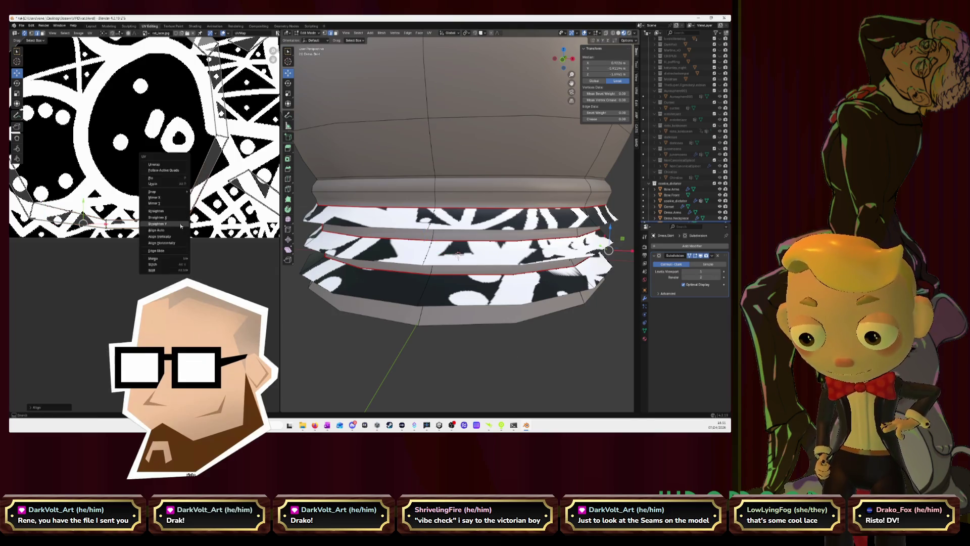
{"action": "left_click", "coordinate": [180, 224]}
{"action": "right_click", "coordinate": [180, 224]}
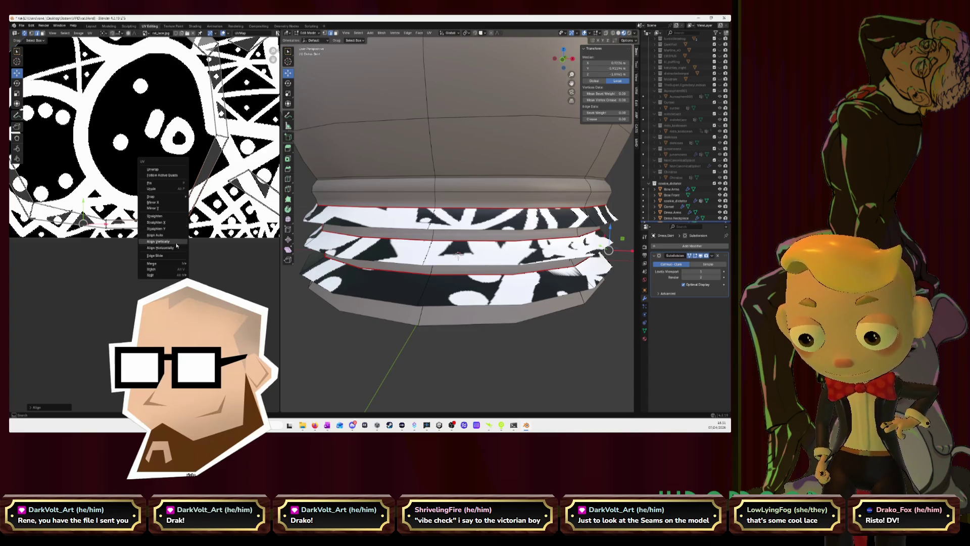
{"action": "left_click", "coordinate": [176, 241]}
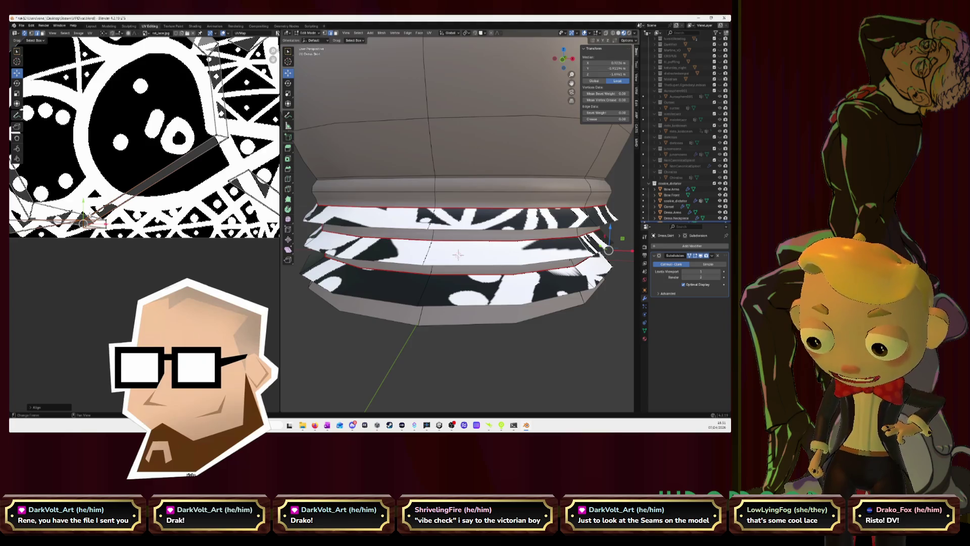
Move the UV island across the lace texture with G and restore the ruffle edge-loop selection
{"action": "key", "text": "g"}
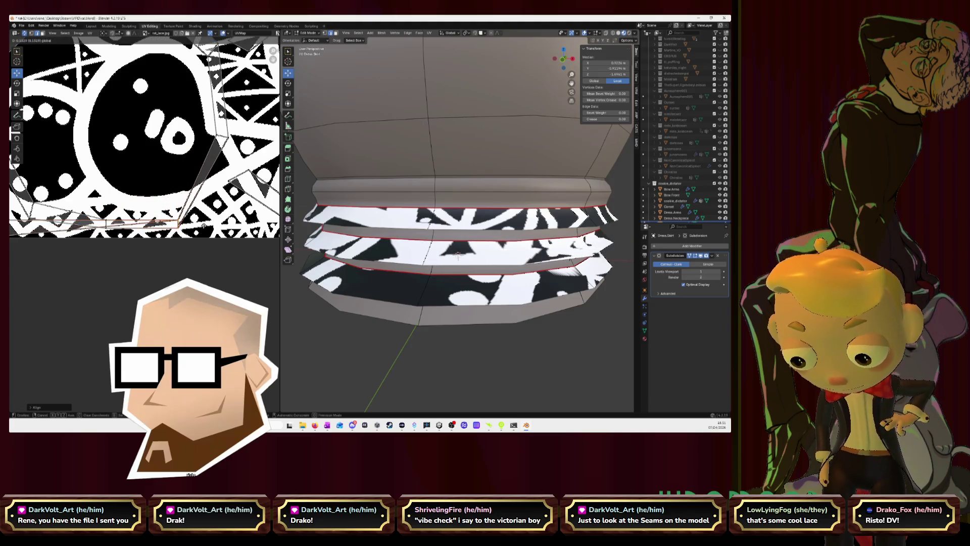
{"action": "left_click", "coordinate": [191, 226]}
{"action": "scroll", "coordinate": [191, 226], "scroll_direction": "down", "scroll_amount": 2}
{"action": "mouse_move", "coordinate": [166, 204]}
{"action": "left_mouse_down"}
{"action": "mouse_move", "coordinate": [61, 201]}
{"action": "mouse_move", "coordinate": [124, 188]}
{"action": "left_mouse_up"}
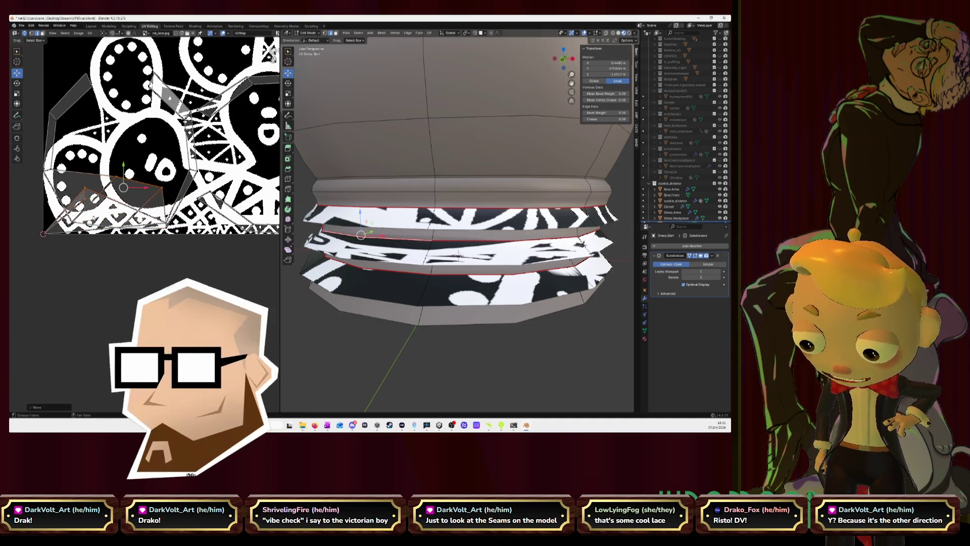
{"action": "key", "text": "ctrl+z"}
{"action": "left_click", "coordinate": [361, 235], "text": "alt"}
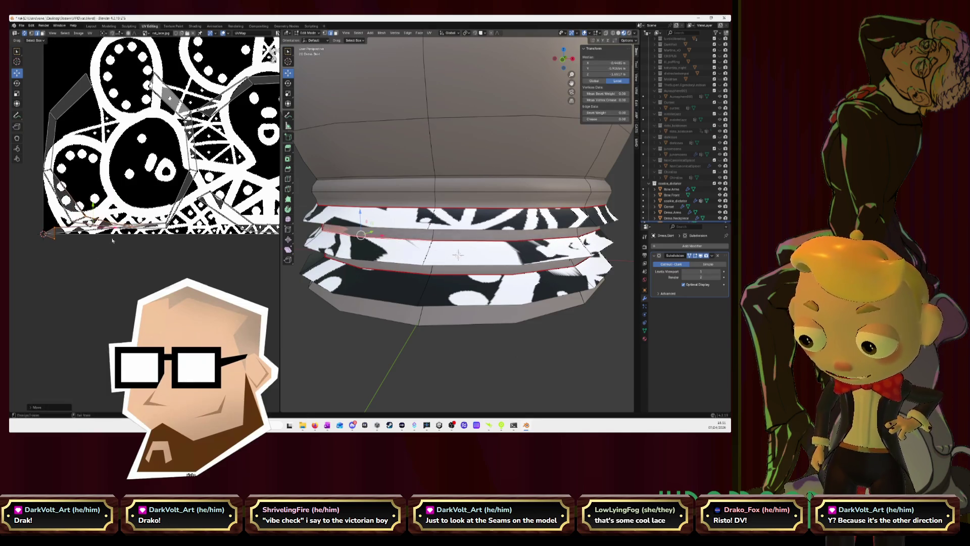
{"action": "key", "text": "ctrl+z"}
{"action": "key", "text": "ctrl+shift+z"}
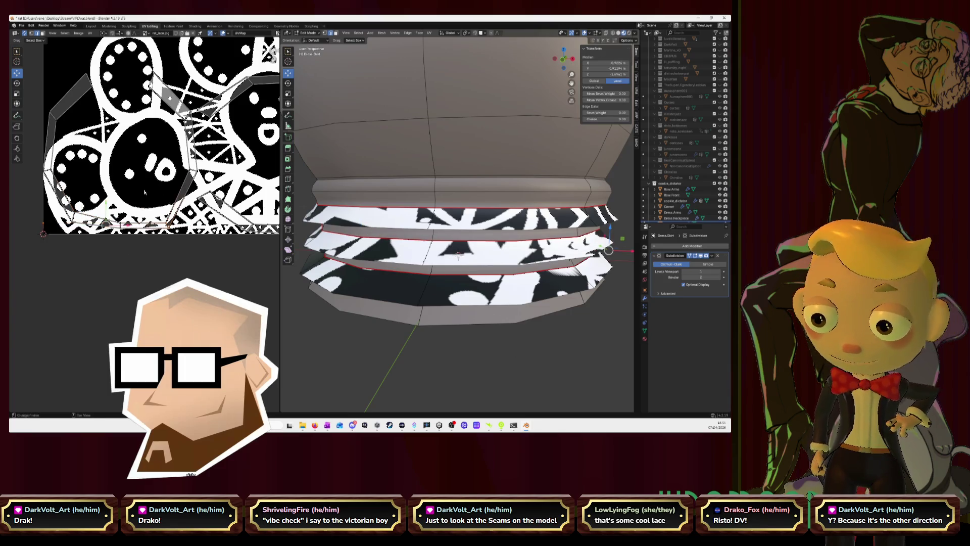
{"action": "scroll", "coordinate": [169, 236], "scroll_direction": "up", "scroll_amount": 3}
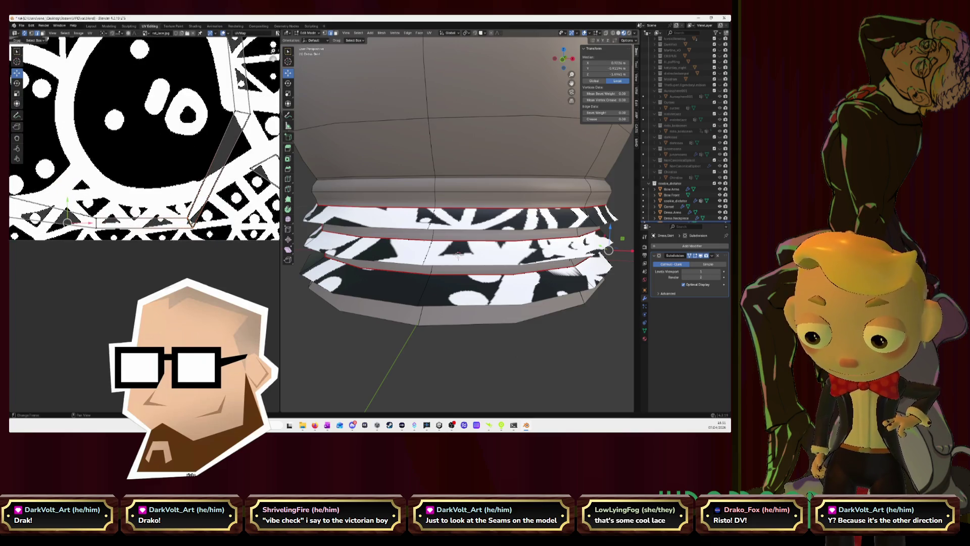
Pick another ruffle UV edge and bring up the UV operations menu for it
{"action": "left_click", "coordinate": [66, 214]}
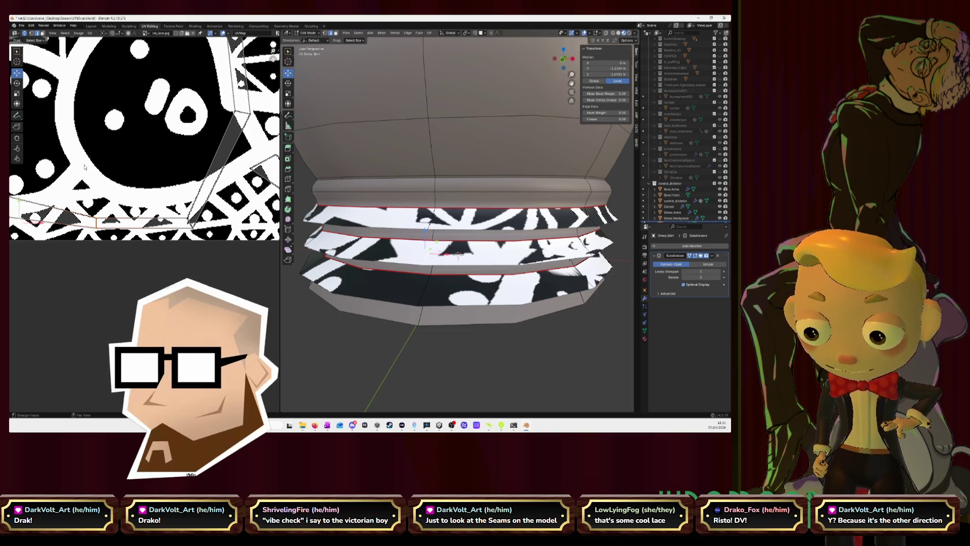
{"action": "key", "text": "u"}
{"action": "key", "text": "Escape"}
{"action": "key", "text": "u"}
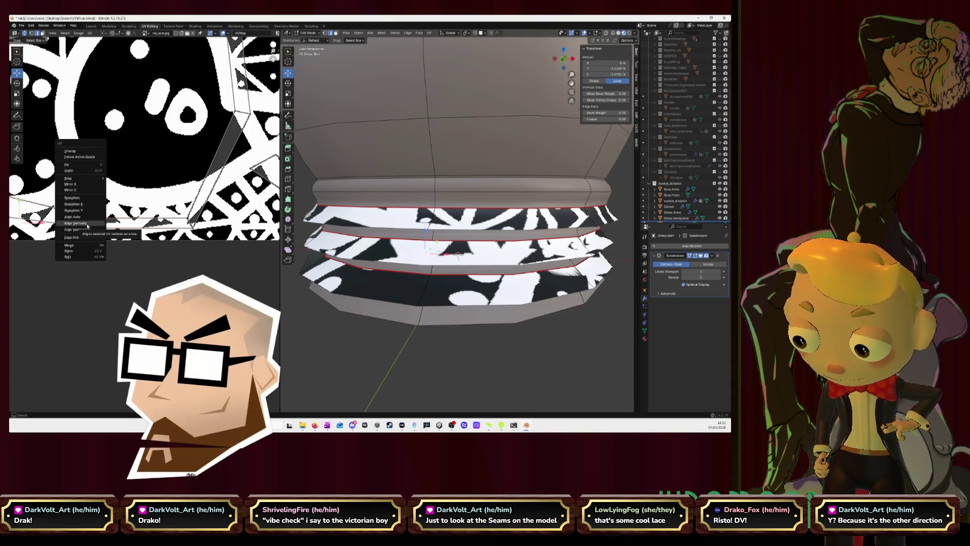
Make a ruffle face active and unwrap the ruffle with Follow Active Quads
{"action": "left_click", "coordinate": [85, 157]}
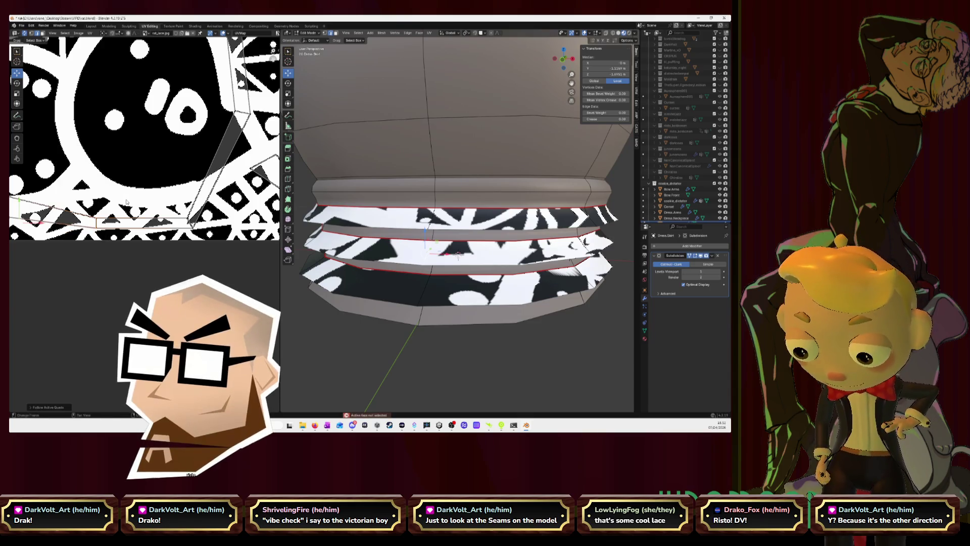
{"action": "left_click", "coordinate": [455, 251], "text": "shift"}
{"action": "key", "text": "u"}
{"action": "left_click", "coordinate": [123, 221]}
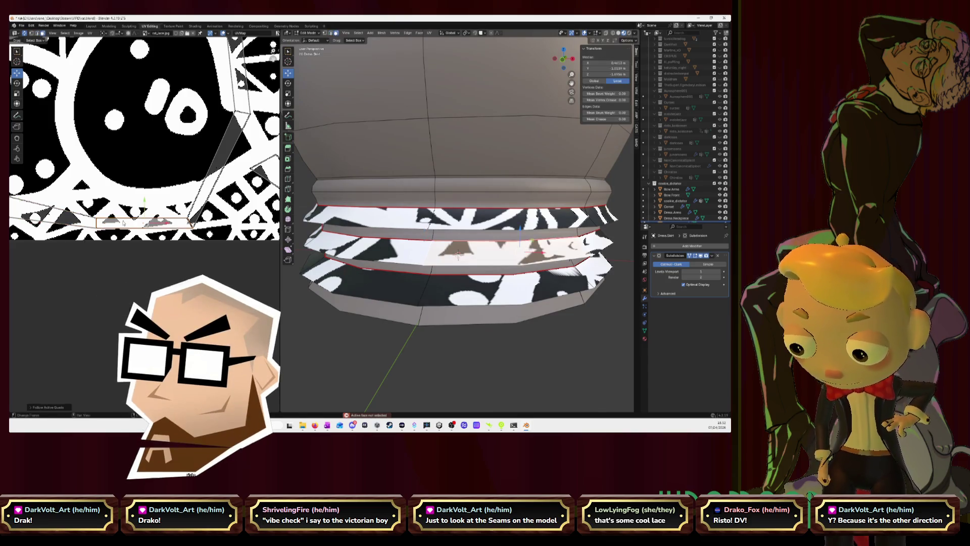
{"action": "scroll", "coordinate": [124, 223], "scroll_direction": "down", "scroll_amount": 3}
{"action": "scroll", "coordinate": [125, 224], "scroll_direction": "down", "scroll_amount": 2}
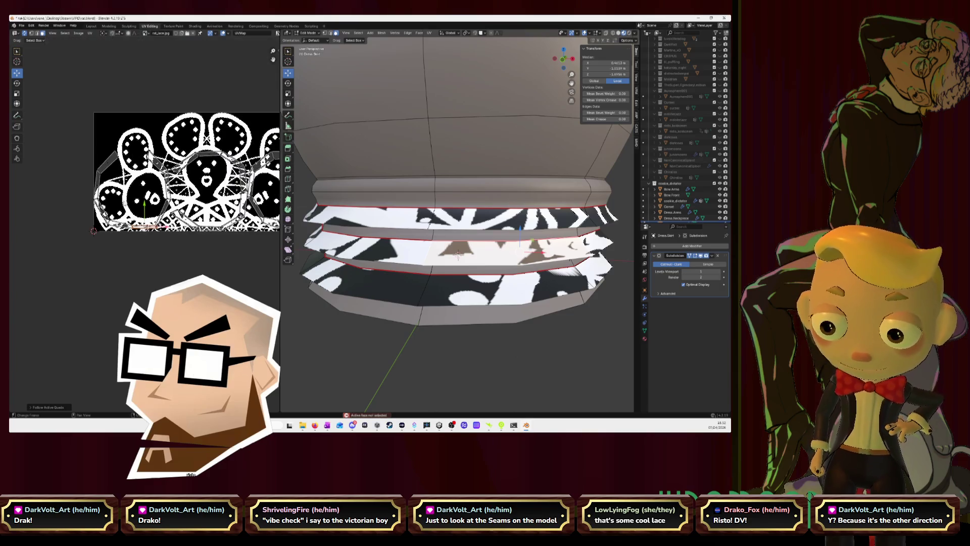
{"action": "scroll", "coordinate": [125, 224], "scroll_direction": "down", "scroll_amount": 1}
Select the whole mesh, rerun Follow Active Quads, then grab the full connected UV strip with L
{"action": "key", "text": "a"}
{"action": "scroll", "coordinate": [214, 259], "scroll_direction": "up", "scroll_amount": 3}
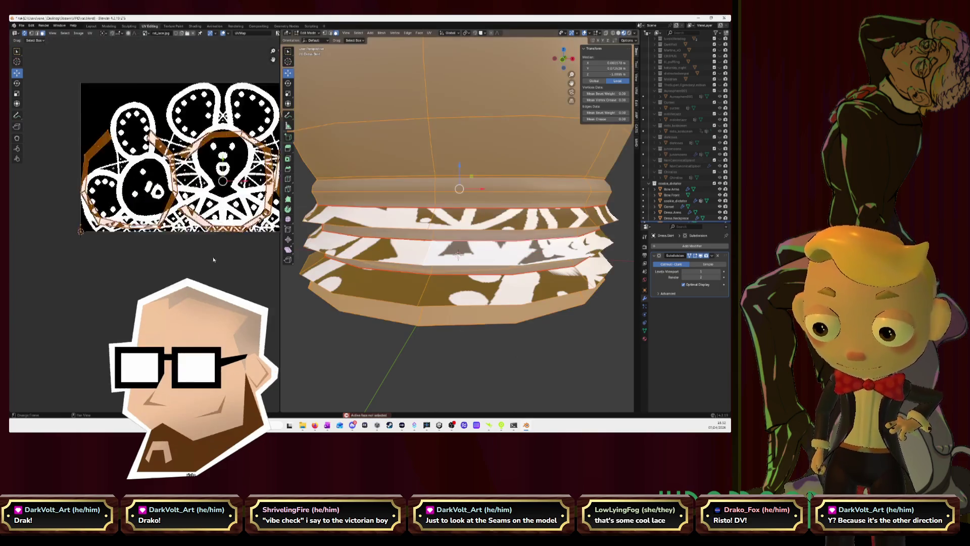
{"action": "scroll", "coordinate": [214, 260], "scroll_direction": "up", "scroll_amount": 2}
{"action": "key", "text": "u"}
{"action": "left_click", "coordinate": [150, 224]}
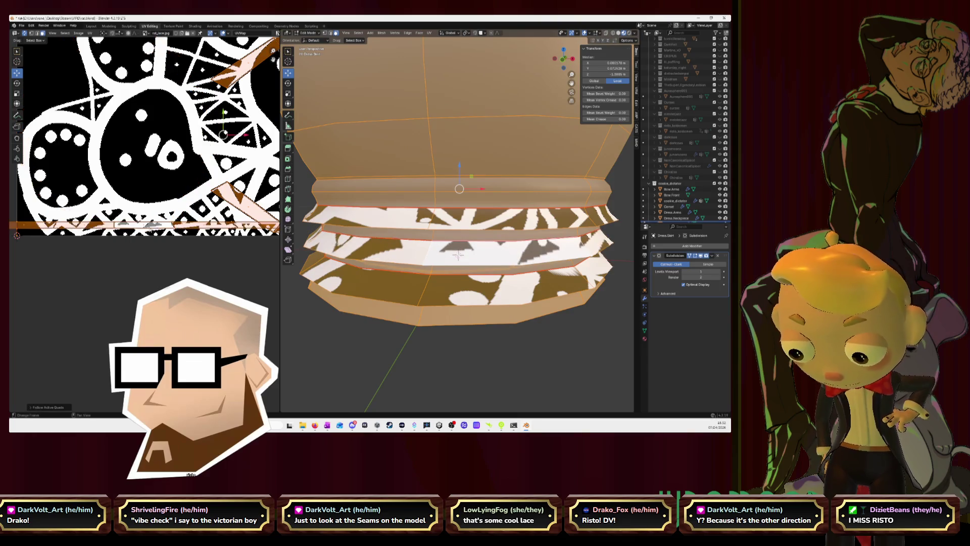
{"action": "scroll", "coordinate": [151, 225], "scroll_direction": "down", "scroll_amount": 3}
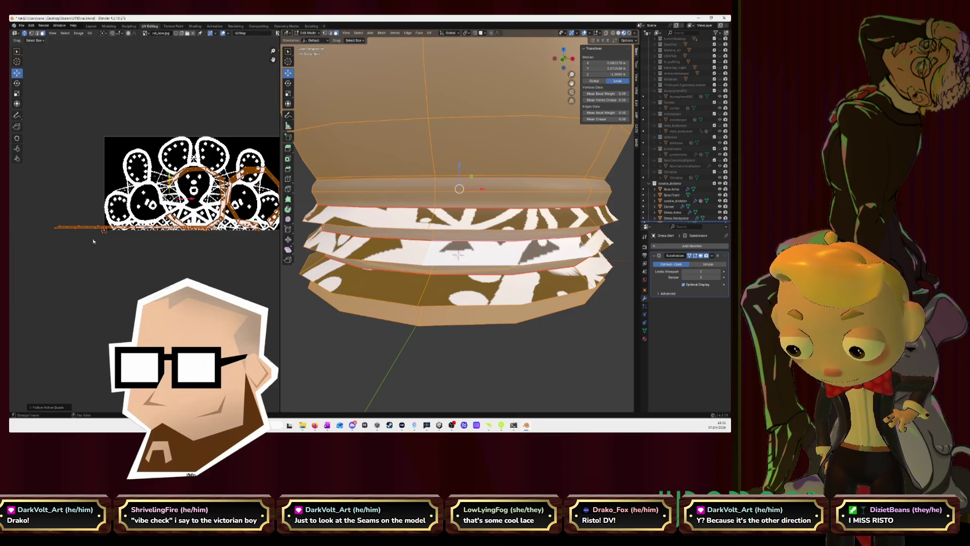
{"action": "left_click", "coordinate": [87, 227]}
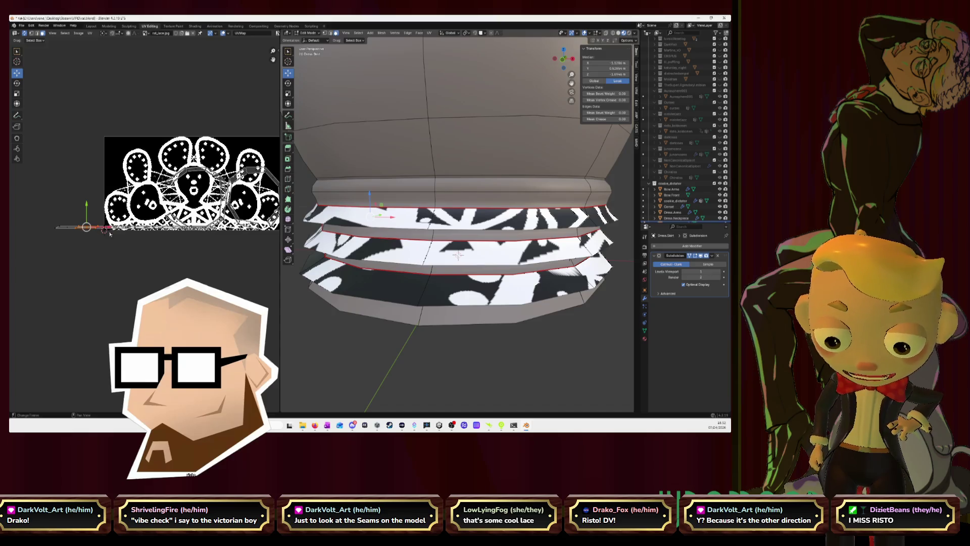
{"action": "key", "text": "l"}
Move the middle ruffle's strip onto the lace's top row and align it vertically so it lies straight
{"action": "key", "text": "g"}
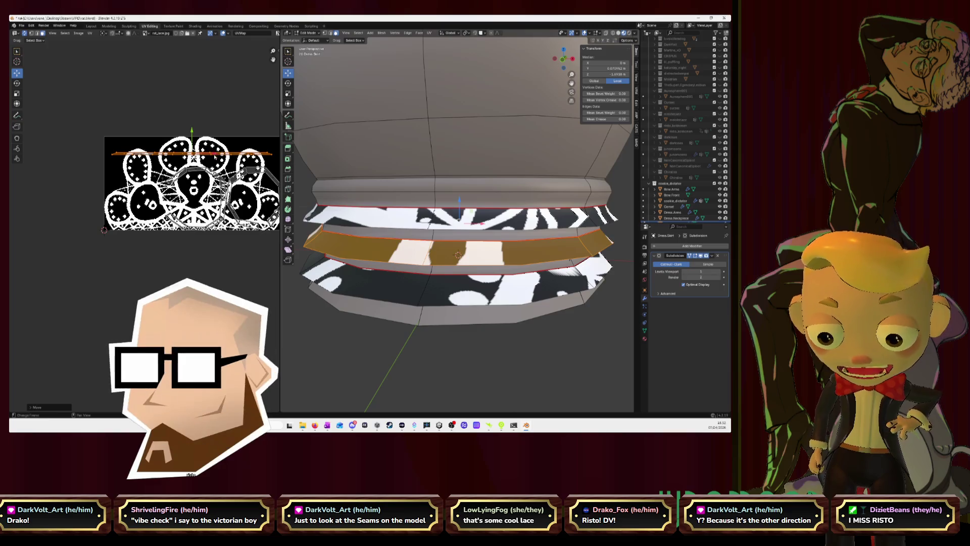
{"action": "scroll", "coordinate": [194, 145], "scroll_direction": "up", "scroll_amount": 2}
{"action": "scroll", "coordinate": [201, 146], "scroll_direction": "up", "scroll_amount": 2}
{"action": "scroll", "coordinate": [216, 145], "scroll_direction": "up", "scroll_amount": 2}
{"action": "middle_click_drag", "start_coordinate": [216, 145], "coordinate": [181, 142]}
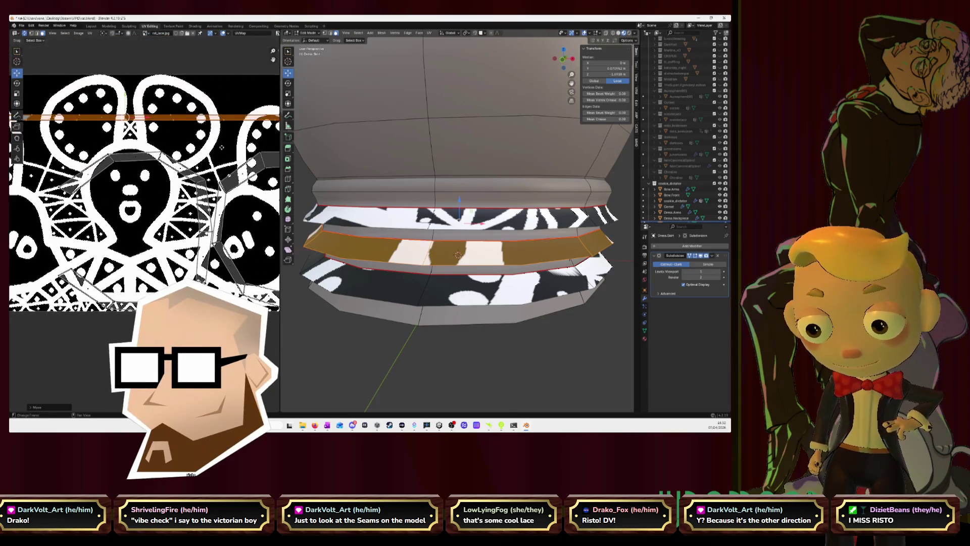
{"action": "scroll", "coordinate": [141, 118], "scroll_direction": "up", "scroll_amount": 1}
{"action": "scroll", "coordinate": [155, 130], "scroll_direction": "up", "scroll_amount": 1}
{"action": "left_click", "coordinate": [153, 129]}
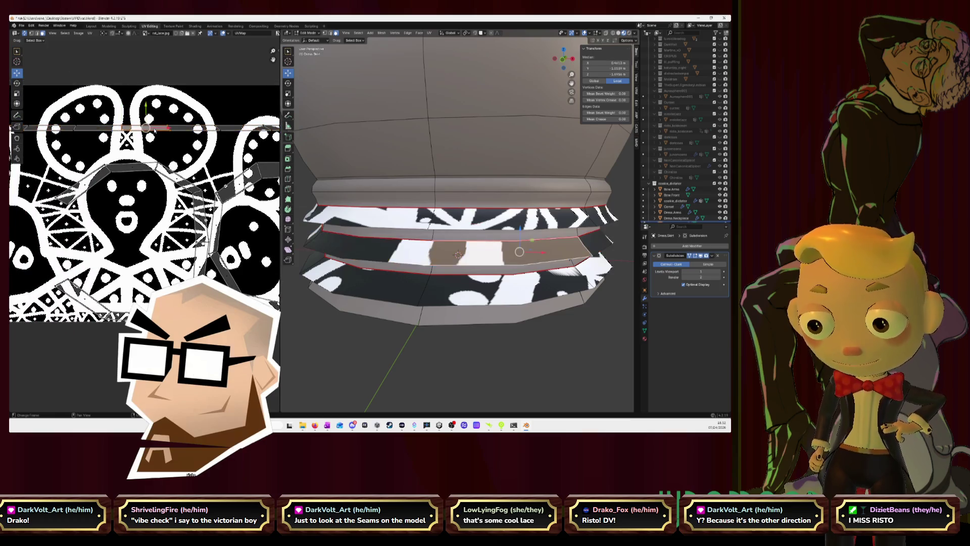
{"action": "right_click", "coordinate": [154, 129]}
{"action": "scroll", "coordinate": [207, 141], "scroll_direction": "up", "scroll_amount": 2}
{"action": "scroll", "coordinate": [190, 182], "scroll_direction": "down", "scroll_amount": 2}
{"action": "scroll", "coordinate": [171, 221], "scroll_direction": "down", "scroll_amount": 2}
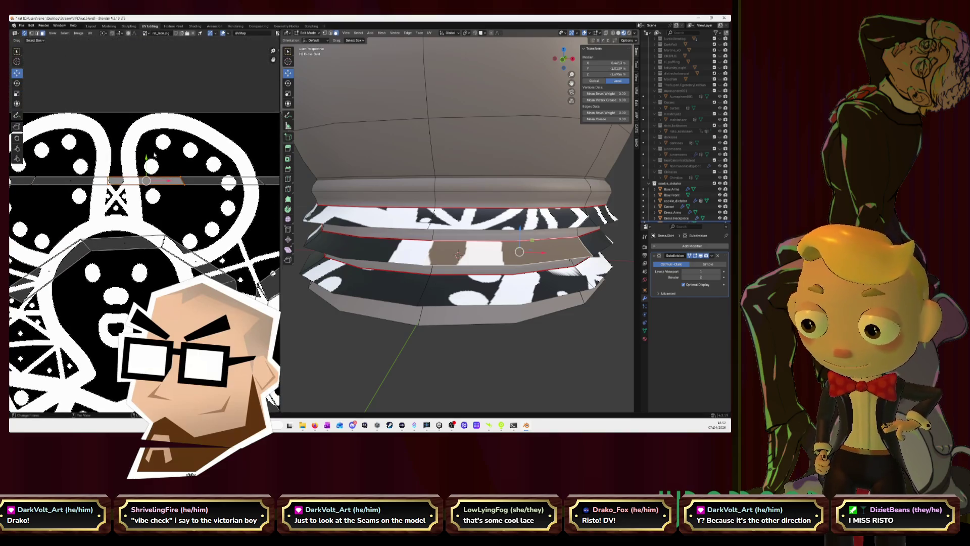
{"action": "right_click", "coordinate": [183, 184]}
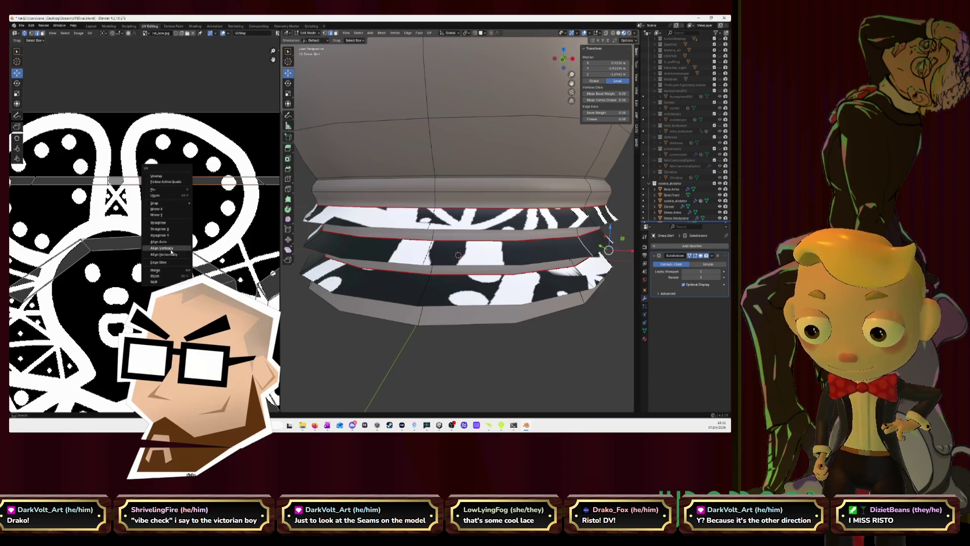
{"action": "left_click", "coordinate": [170, 249]}
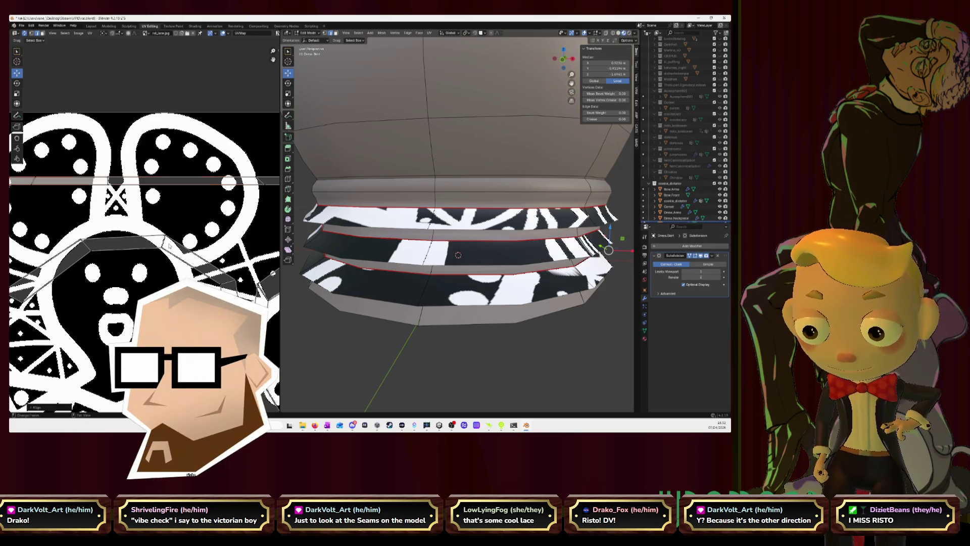
{"action": "scroll", "coordinate": [169, 246], "scroll_direction": "down", "scroll_amount": 3}
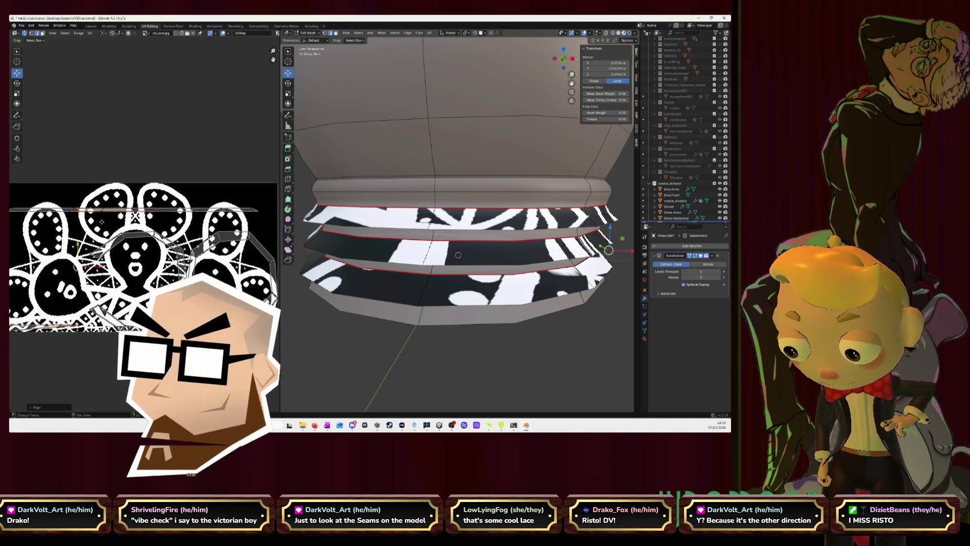
{"action": "scroll", "coordinate": [151, 232], "scroll_direction": "up", "scroll_amount": 3}
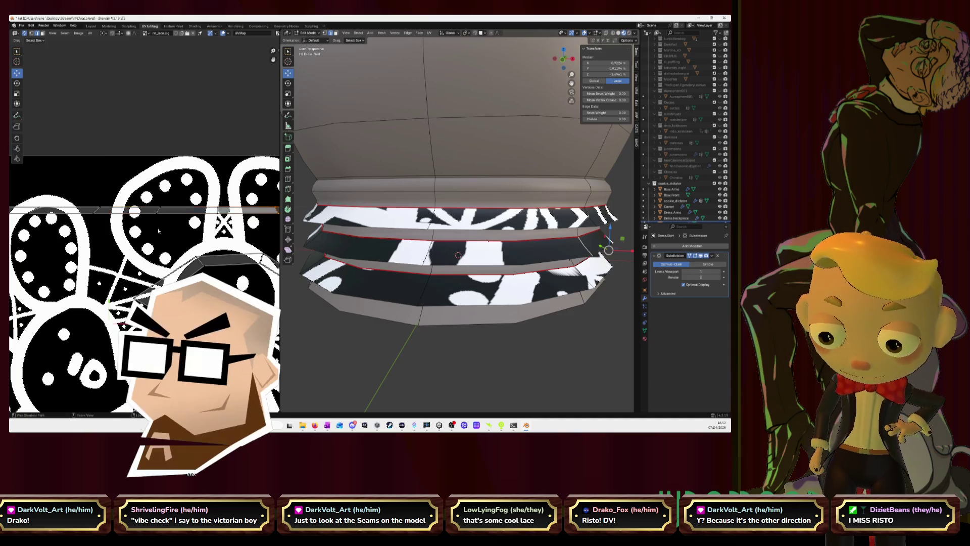
{"action": "scroll", "coordinate": [157, 231], "scroll_direction": "down", "scroll_amount": 2}
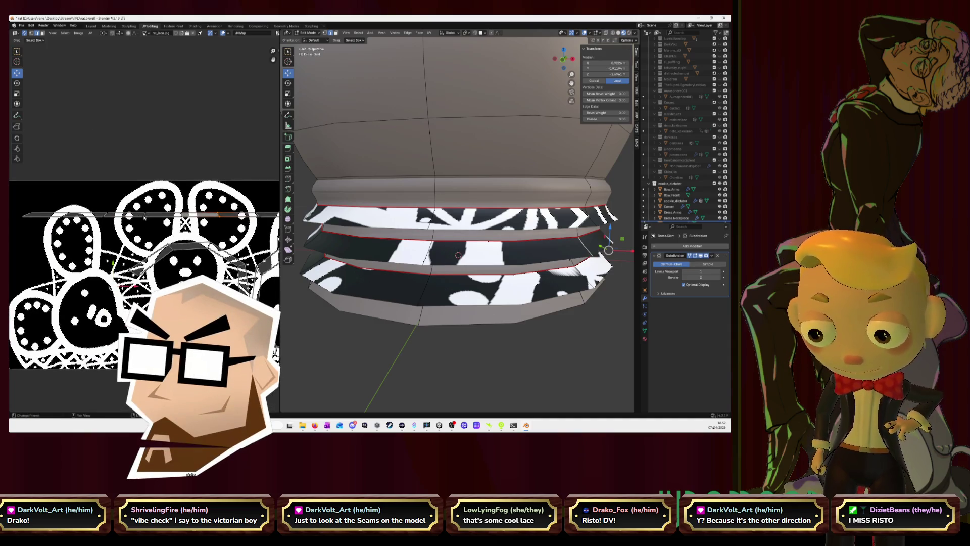
{"action": "scroll", "coordinate": [458, 255], "scroll_direction": "down", "scroll_amount": 3}
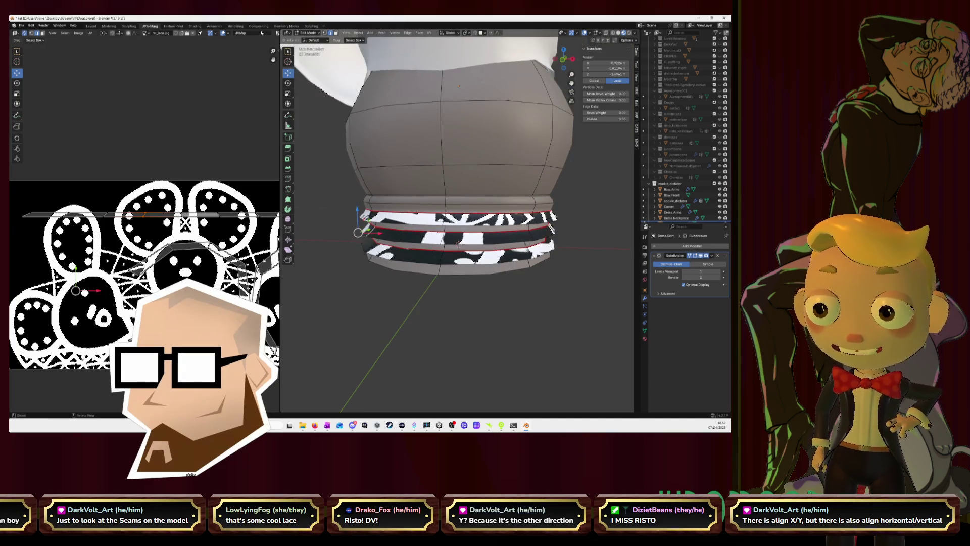
In the Layout workspace's Object Mode, apply the skirt's Rotation & Scale, then return to UV Editing
{"action": "left_click", "coordinate": [91, 26]}
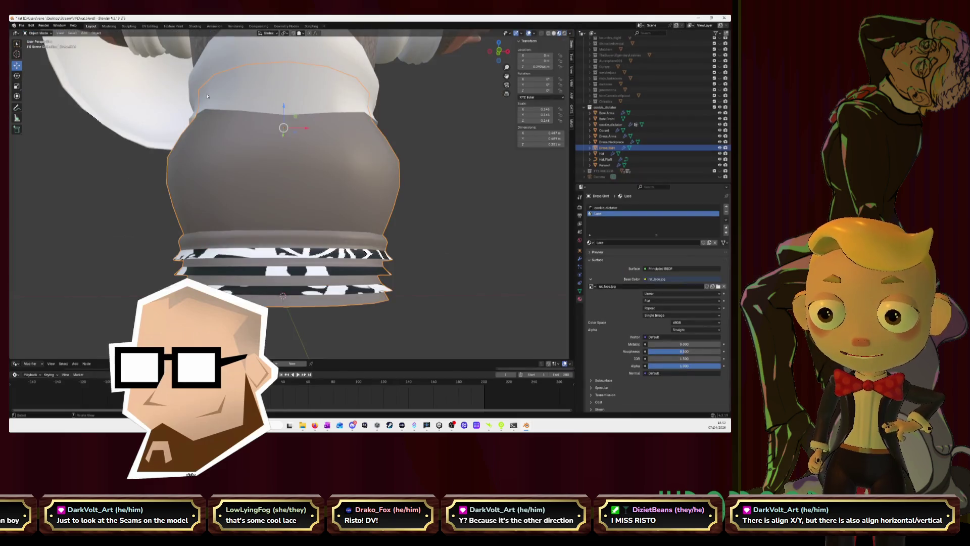
{"action": "left_click", "coordinate": [342, 256], "text": "alt"}
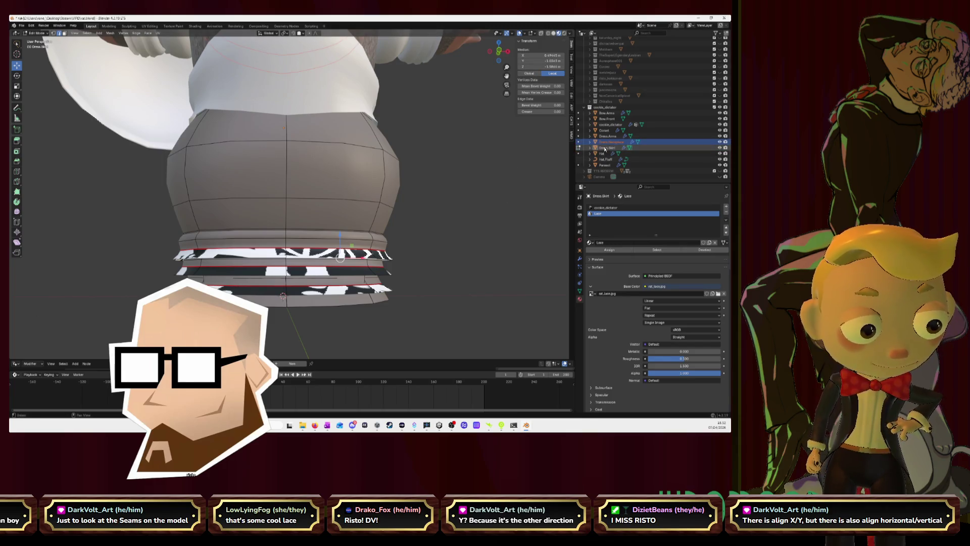
{"action": "key", "text": "Tab"}
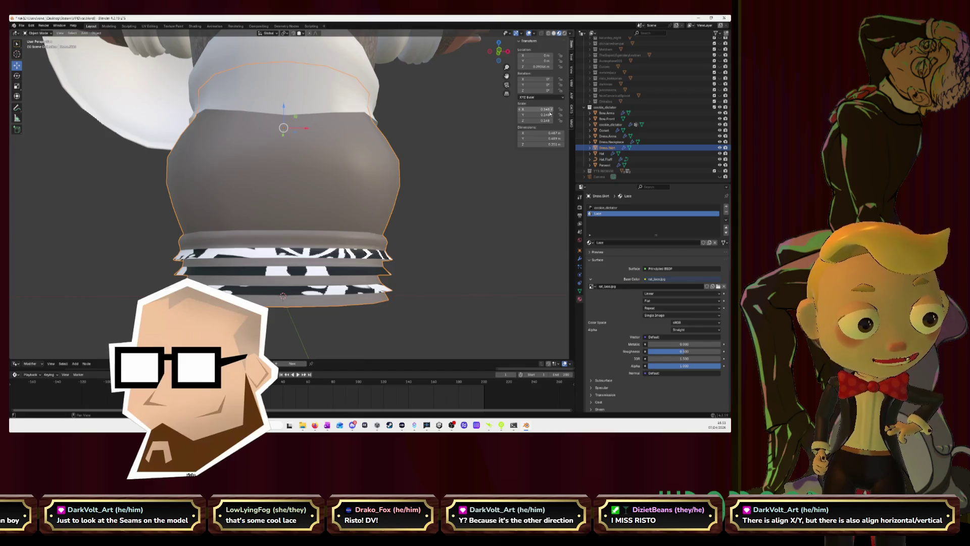
{"action": "key", "text": "shift+a"}
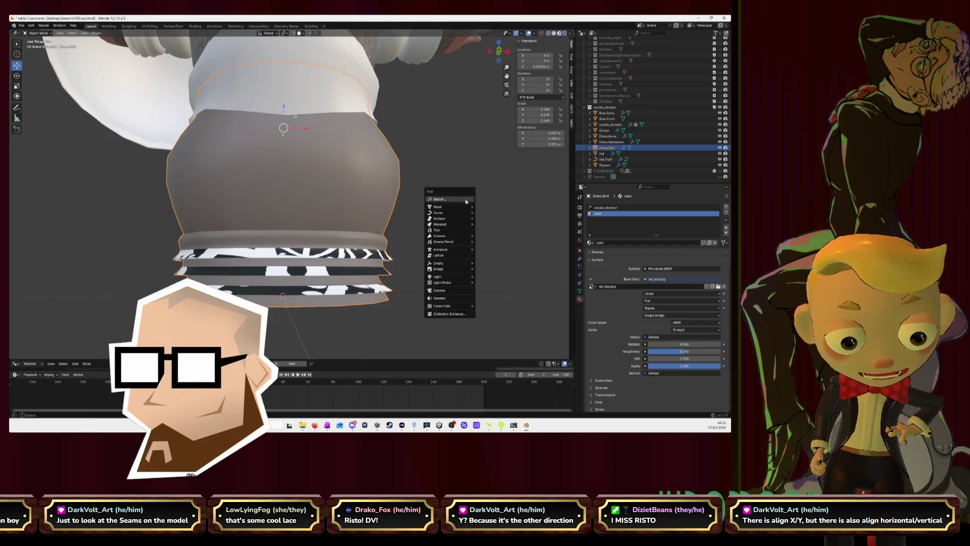
{"action": "key", "text": "ctrl+a"}
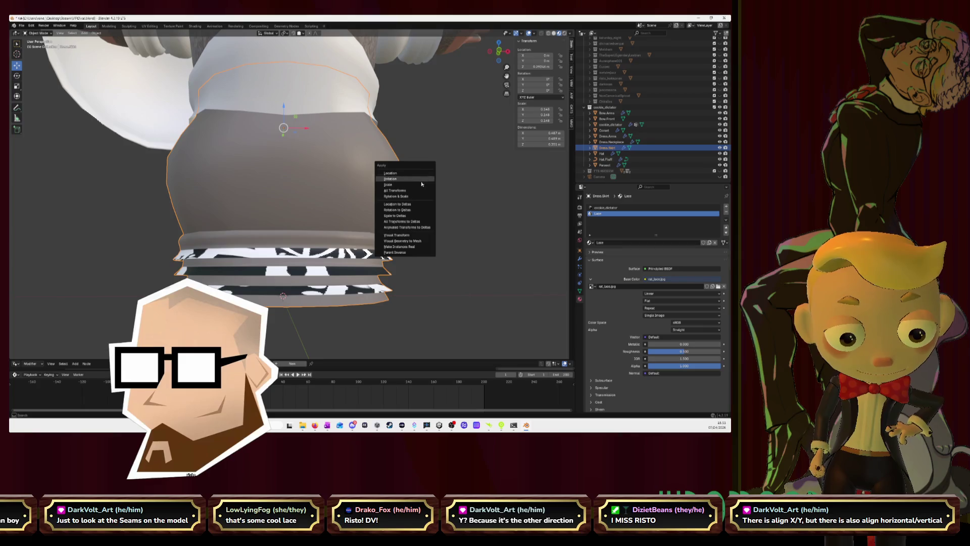
{"action": "left_click", "coordinate": [419, 197]}
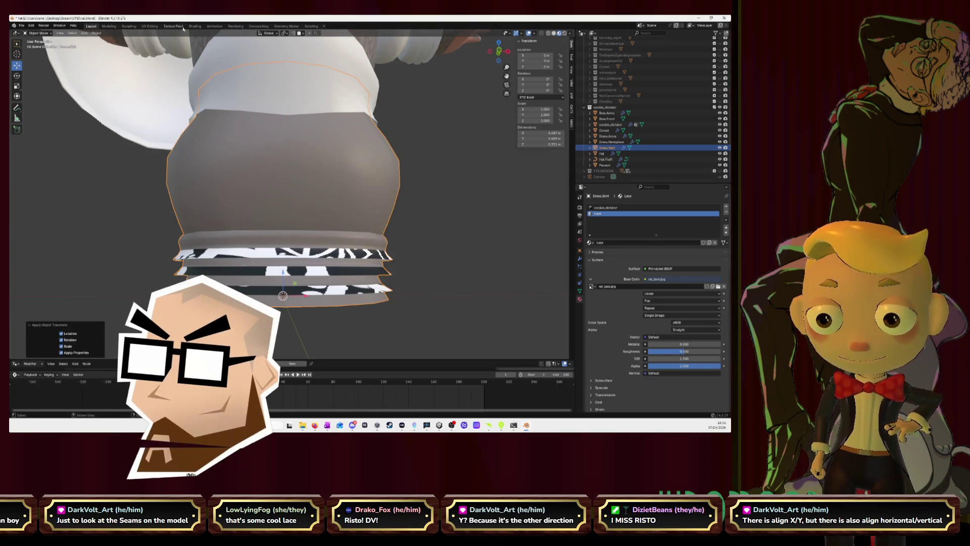
{"action": "left_click", "coordinate": [150, 26]}
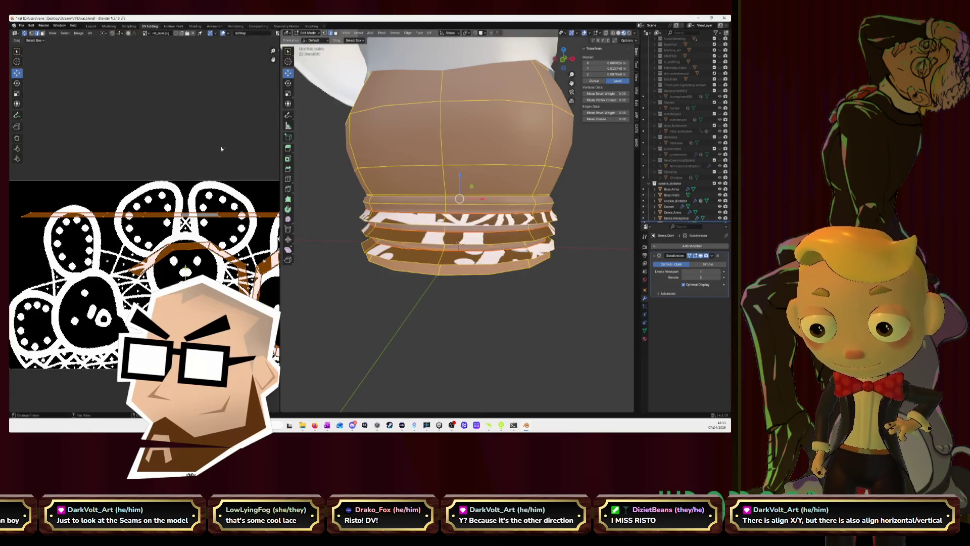
Auto-align part of a ruffle's UV edge straight, then pick edges on the skirt's left and right sides
{"action": "key", "text": "alt+a"}
{"action": "left_click", "coordinate": [220, 216]}
{"action": "scroll", "coordinate": [90, 92], "scroll_direction": "up", "scroll_amount": 3}
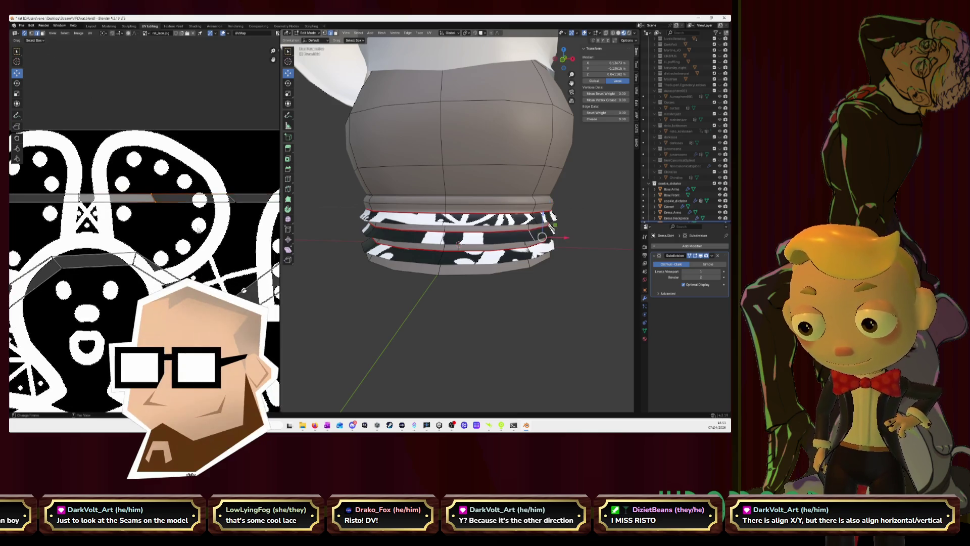
{"action": "scroll", "coordinate": [153, 199], "scroll_direction": "down", "scroll_amount": 3}
{"action": "right_click", "coordinate": [154, 198]}
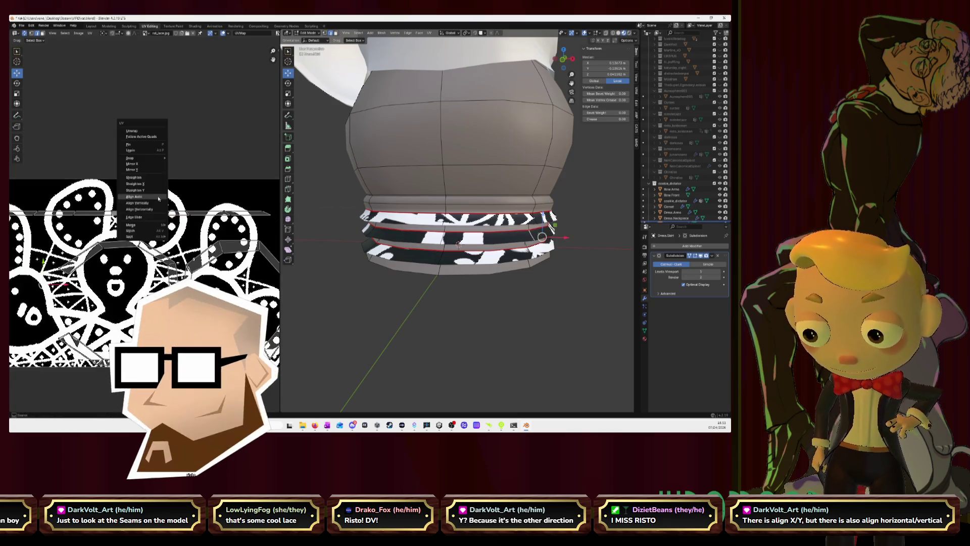
{"action": "left_click", "coordinate": [154, 198]}
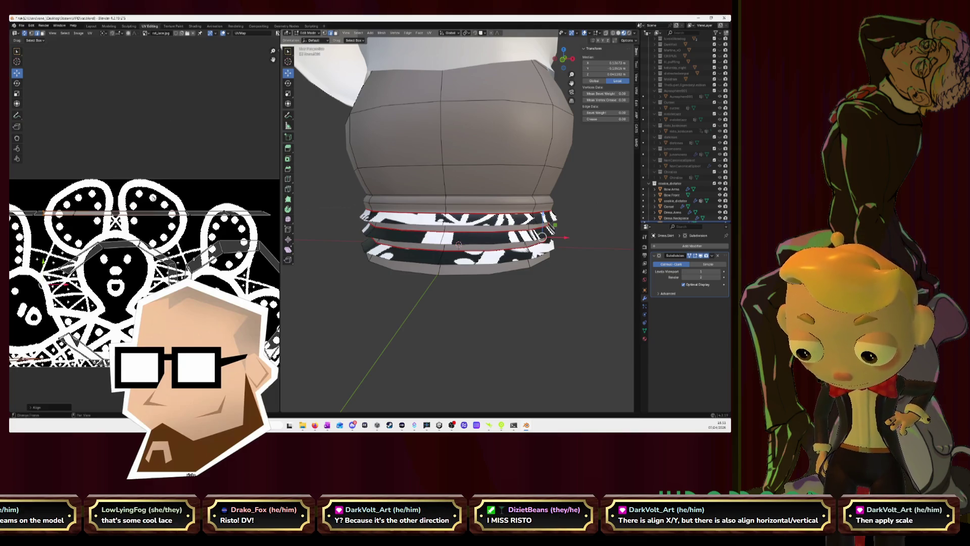
{"action": "scroll", "coordinate": [153, 198], "scroll_direction": "up", "scroll_amount": 1}
{"action": "scroll", "coordinate": [154, 198], "scroll_direction": "up", "scroll_amount": 1}
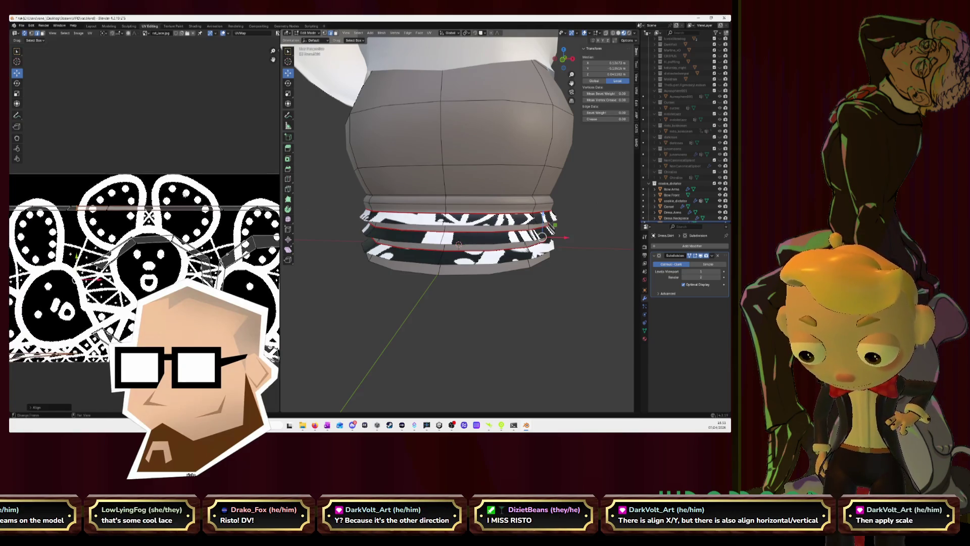
{"action": "key", "text": "alt+a"}
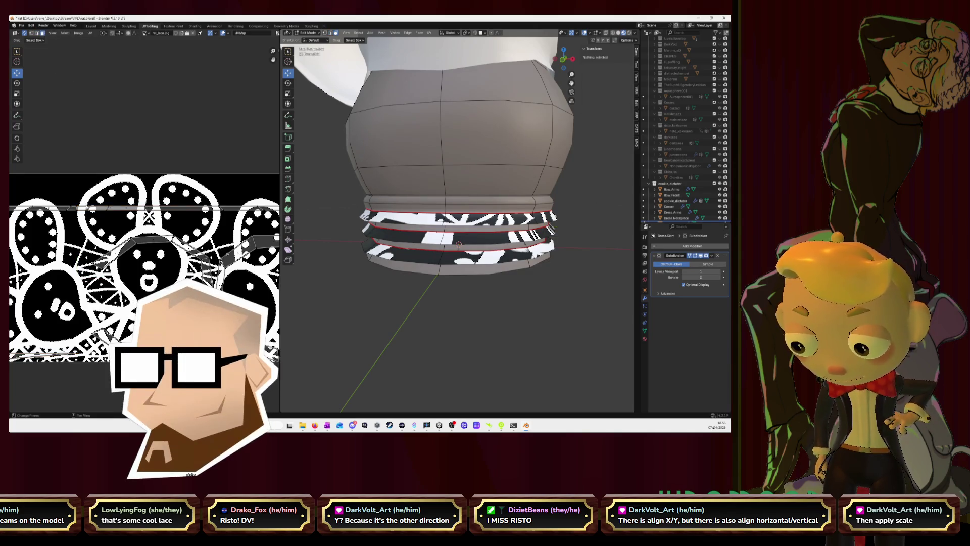
{"action": "left_click", "coordinate": [366, 225]}
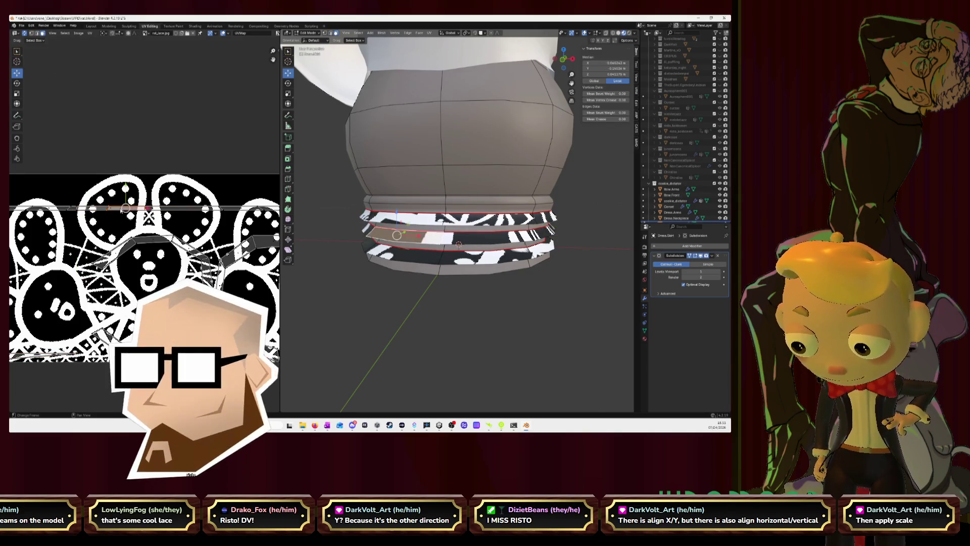
{"action": "left_click", "coordinate": [552, 228]}
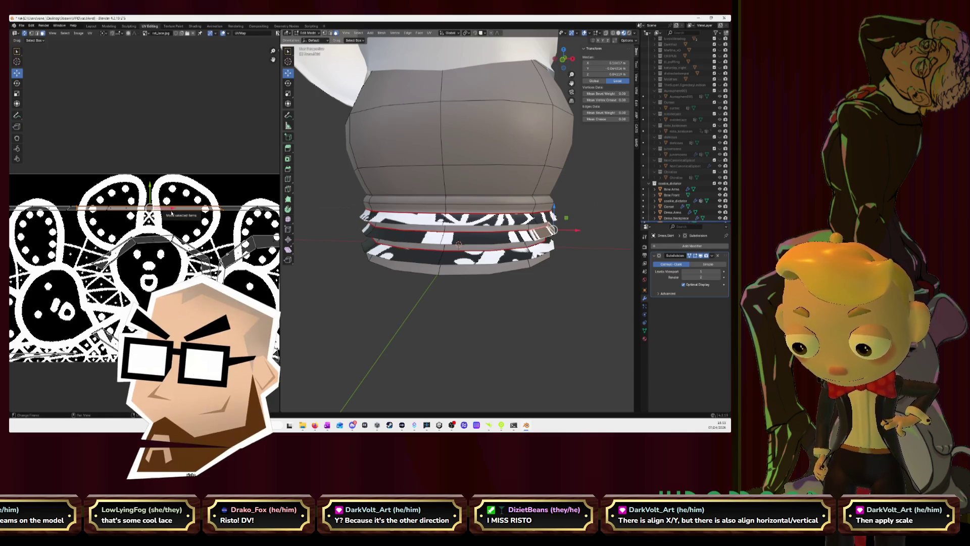
In edge select, re-align a ruffle edge loop's UVs and nudge them into place with G
{"action": "left_click", "coordinate": [37, 34]}
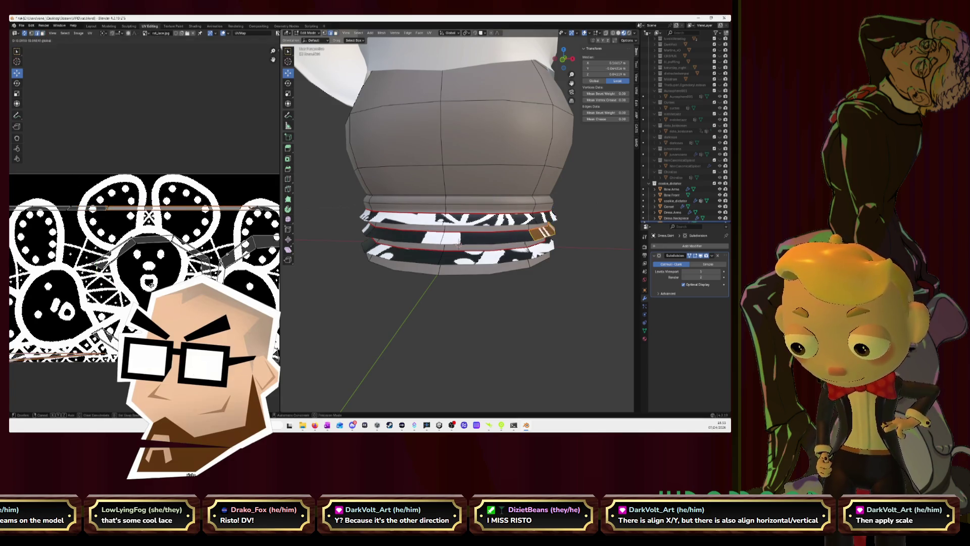
{"action": "left_click", "coordinate": [125, 267]}
{"action": "key", "text": "Escape"}
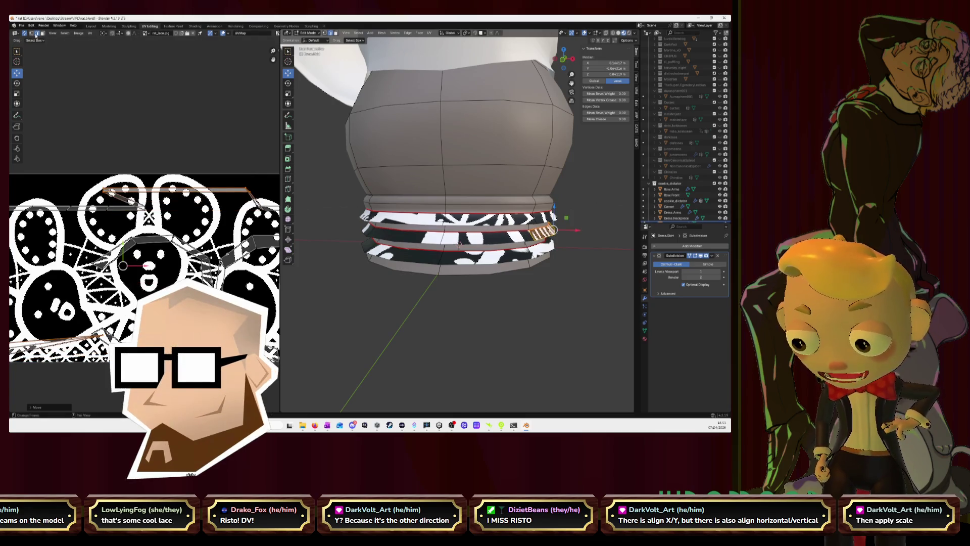
{"action": "left_click", "coordinate": [135, 274]}
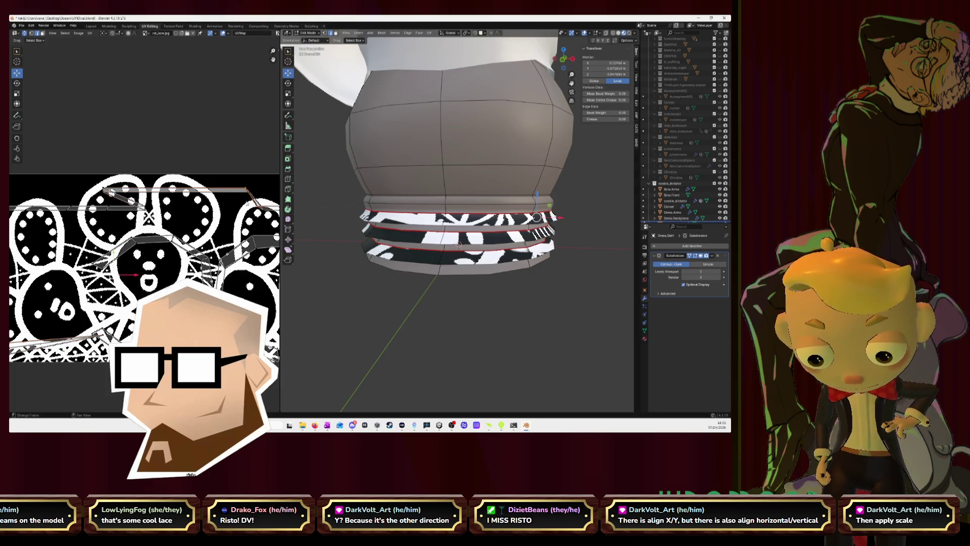
{"action": "left_click", "coordinate": [123, 266]}
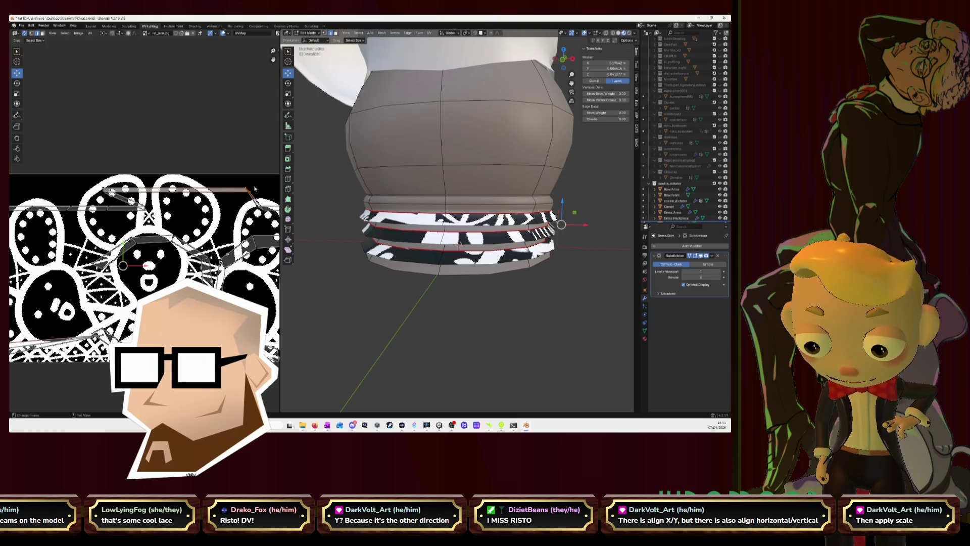
{"action": "right_click", "coordinate": [215, 156]}
{"action": "left_click", "coordinate": [215, 156]}
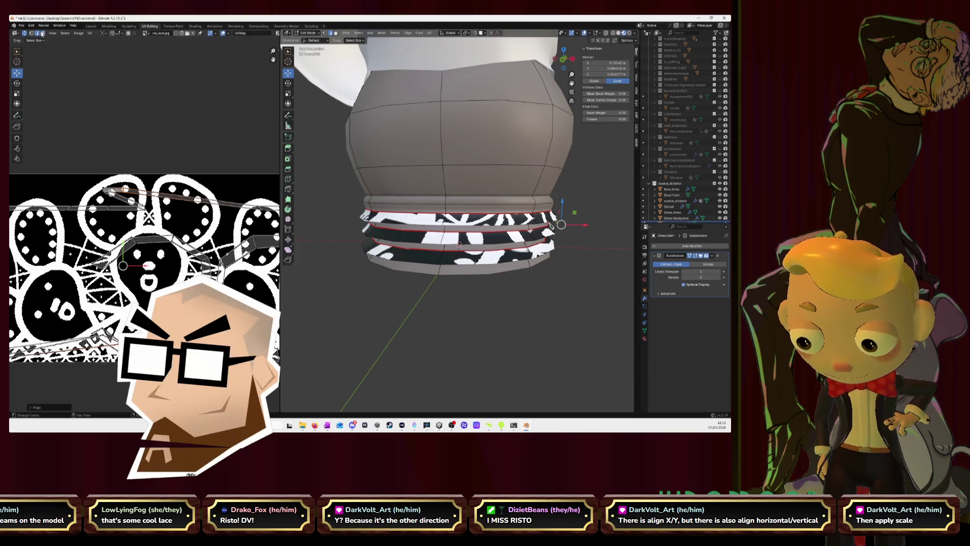
{"action": "key", "text": "g"}
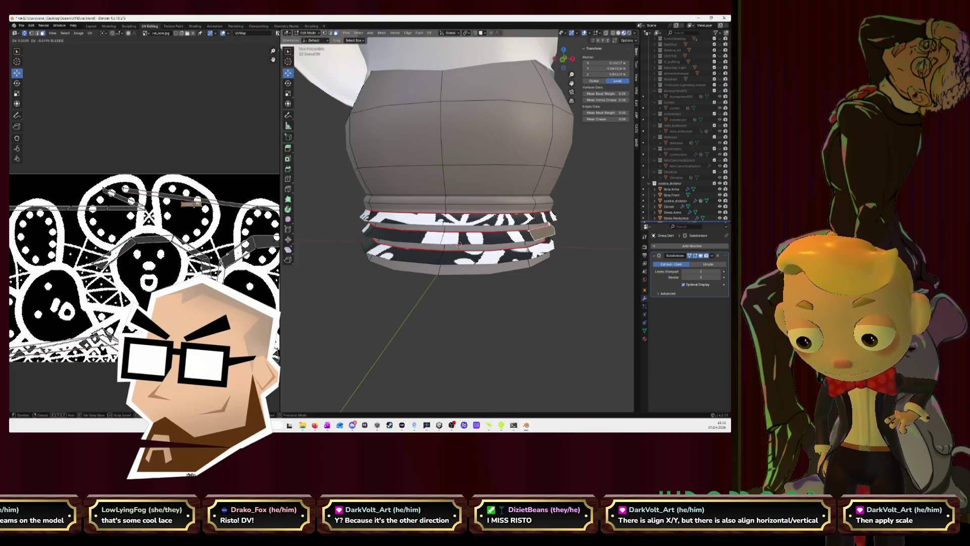
{"action": "key", "text": "Return"}
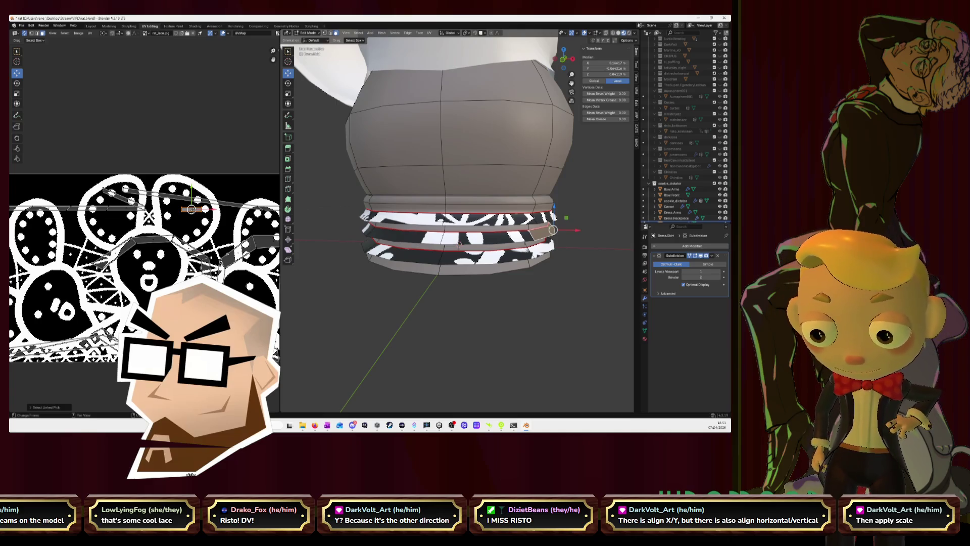
Select the edge loop of the next ruffle up on the skirt
{"action": "left_click", "coordinate": [523, 205], "text": "alt"}
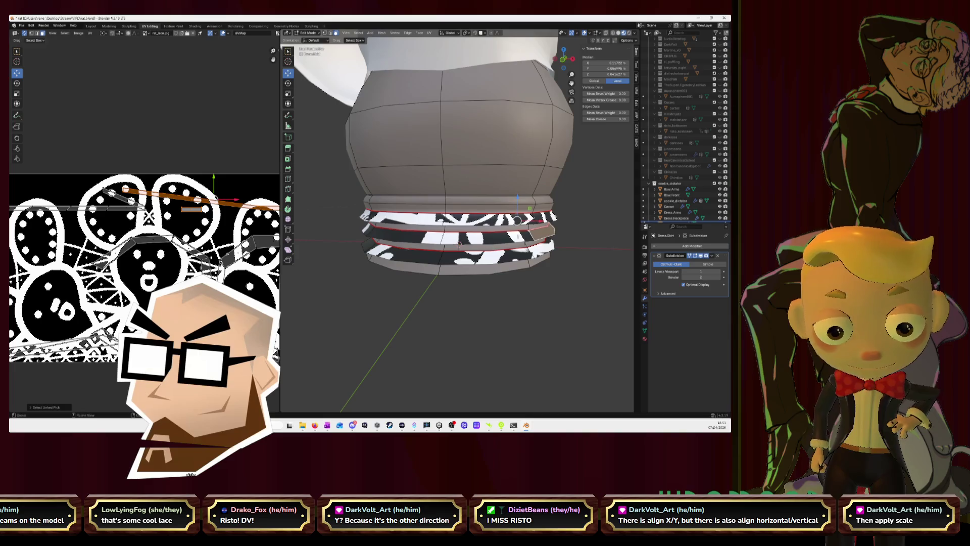
{"action": "middle_click_drag", "start_coordinate": [537, 240], "coordinate": [497, 231]}
Select the linked ruffle band and unwrap it with Follow Active Quads into one straight strip
{"action": "key", "text": "l"}
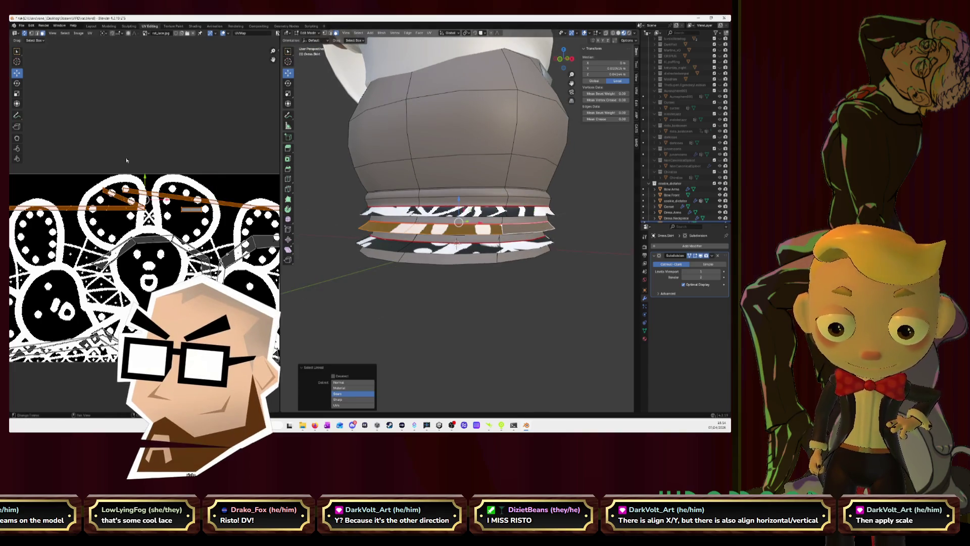
{"action": "key", "text": "u"}
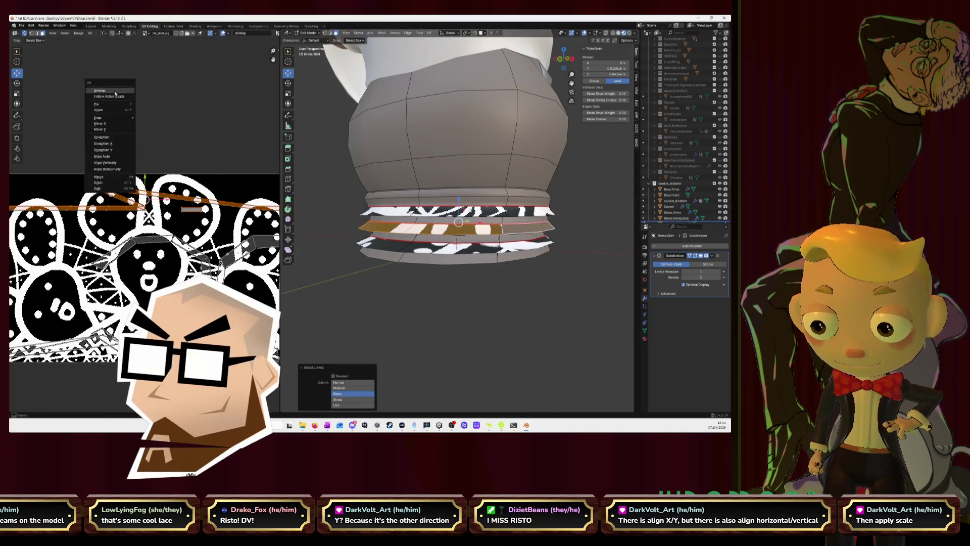
{"action": "left_click", "coordinate": [115, 96]}
{"action": "middle_click_drag", "start_coordinate": [458, 228], "coordinate": [456, 221]}
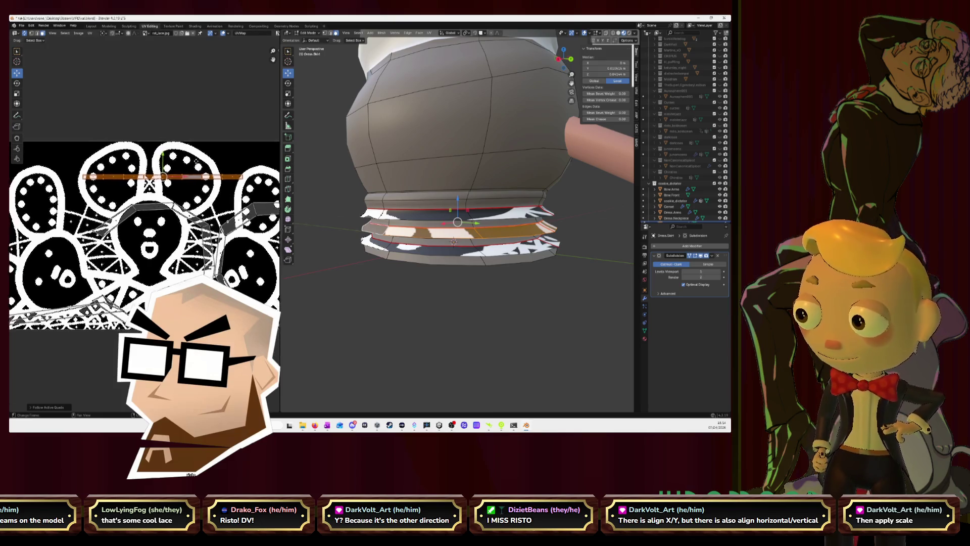
{"action": "scroll", "coordinate": [144, 227], "scroll_direction": "down", "scroll_amount": 3}
{"action": "scroll", "coordinate": [148, 236], "scroll_direction": "up", "scroll_amount": 1}
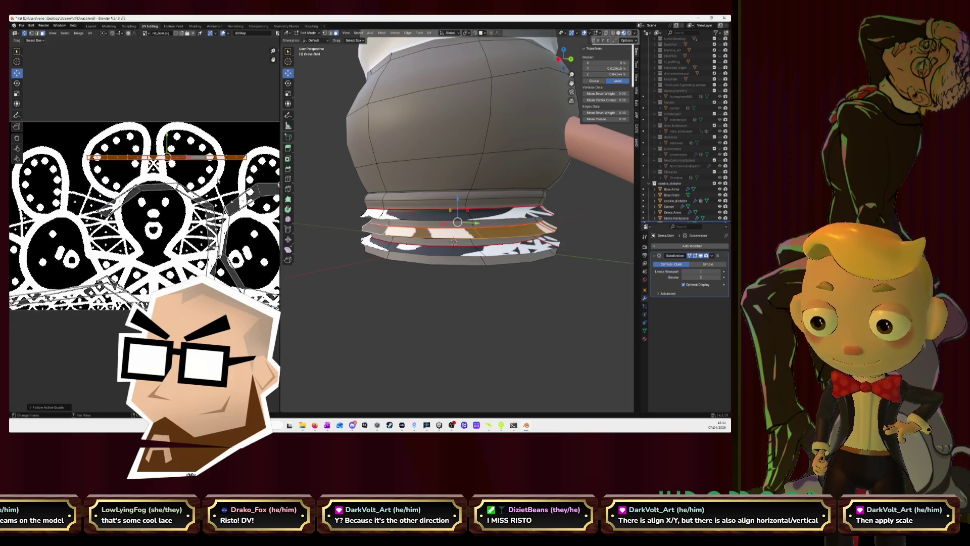
{"action": "scroll", "coordinate": [218, 172], "scroll_direction": "up", "scroll_amount": 1}
{"action": "scroll", "coordinate": [224, 159], "scroll_direction": "up", "scroll_amount": 1}
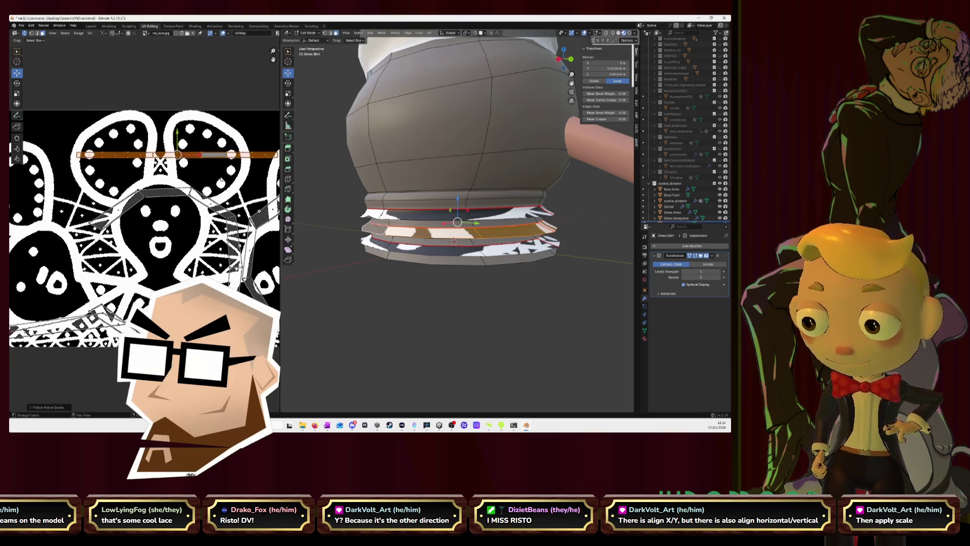
{"action": "scroll", "coordinate": [231, 144], "scroll_direction": "up", "scroll_amount": 1}
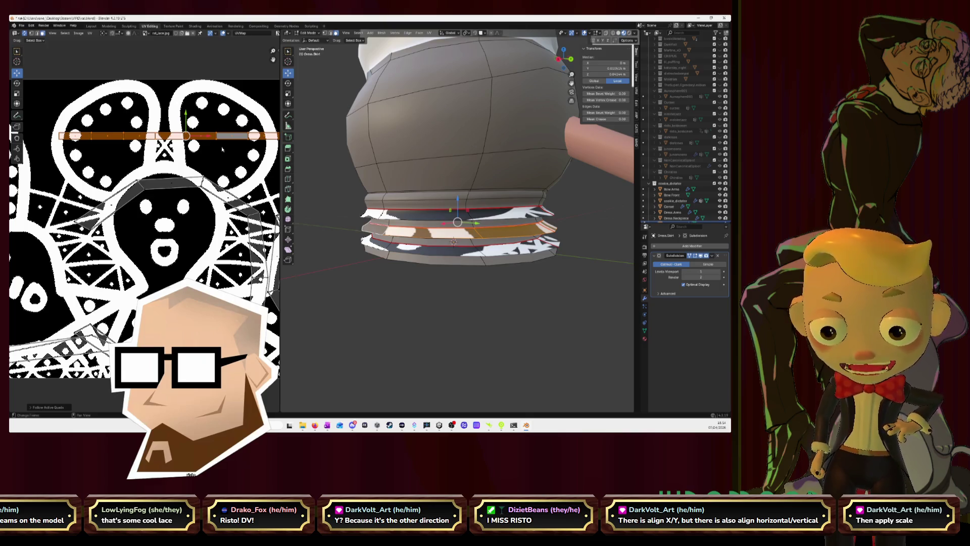
{"action": "scroll", "coordinate": [220, 155], "scroll_direction": "up", "scroll_amount": 1}
{"action": "scroll", "coordinate": [216, 167], "scroll_direction": "up", "scroll_amount": 1}
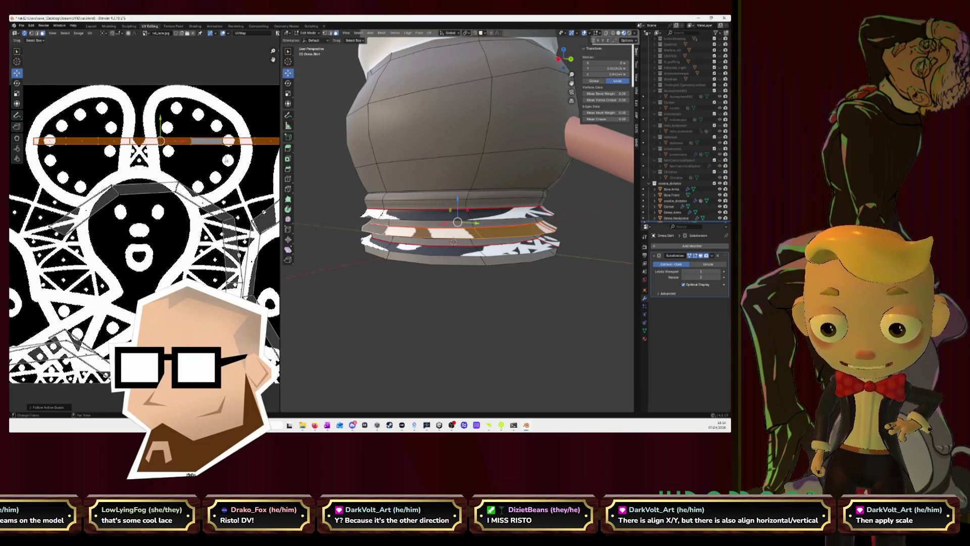
{"action": "scroll", "coordinate": [210, 184], "scroll_direction": "up", "scroll_amount": 2}
{"action": "scroll", "coordinate": [209, 184], "scroll_direction": "down", "scroll_amount": 1}
{"action": "scroll", "coordinate": [180, 196], "scroll_direction": "down", "scroll_amount": 1}
{"action": "scroll", "coordinate": [179, 195], "scroll_direction": "down", "scroll_amount": 1}
{"action": "scroll", "coordinate": [220, 208], "scroll_direction": "down", "scroll_amount": 1}
{"action": "key", "text": "s"}
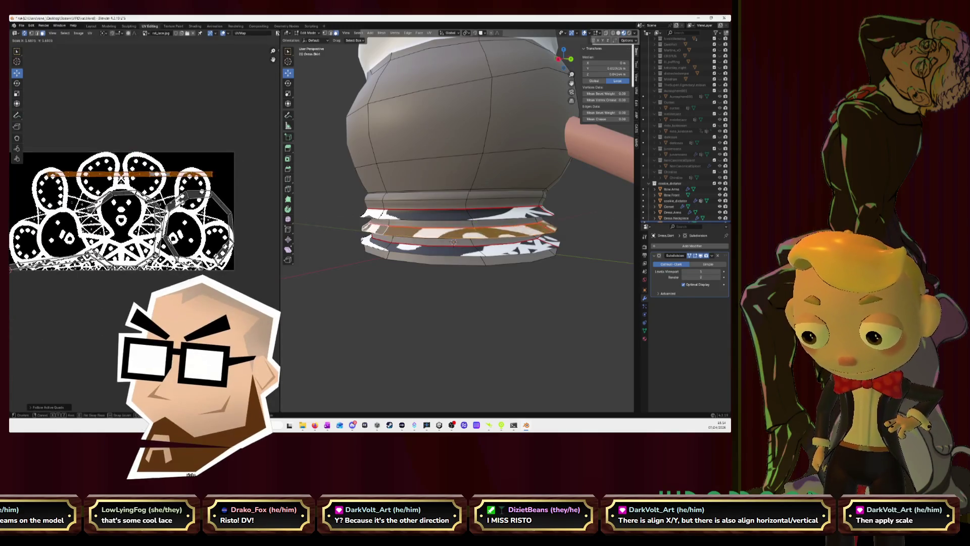
Scale, move and rotate the ruffle's UV strip with S, G and R to fit the row of lace motifs
{"action": "left_click", "coordinate": [240, 175]}
{"action": "key", "text": "g"}
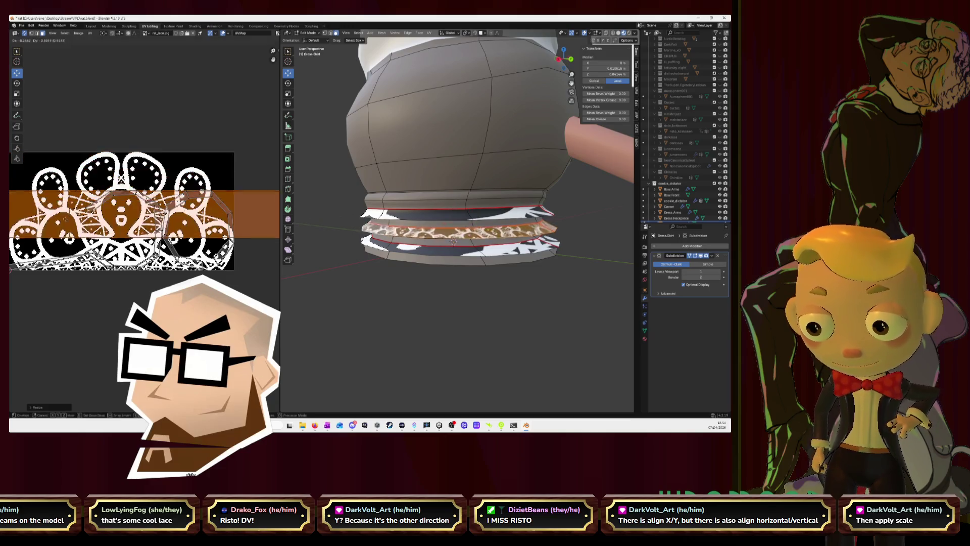
{"action": "left_click", "coordinate": [11, 212]}
{"action": "scroll", "coordinate": [11, 212], "scroll_direction": "down", "scroll_amount": 1}
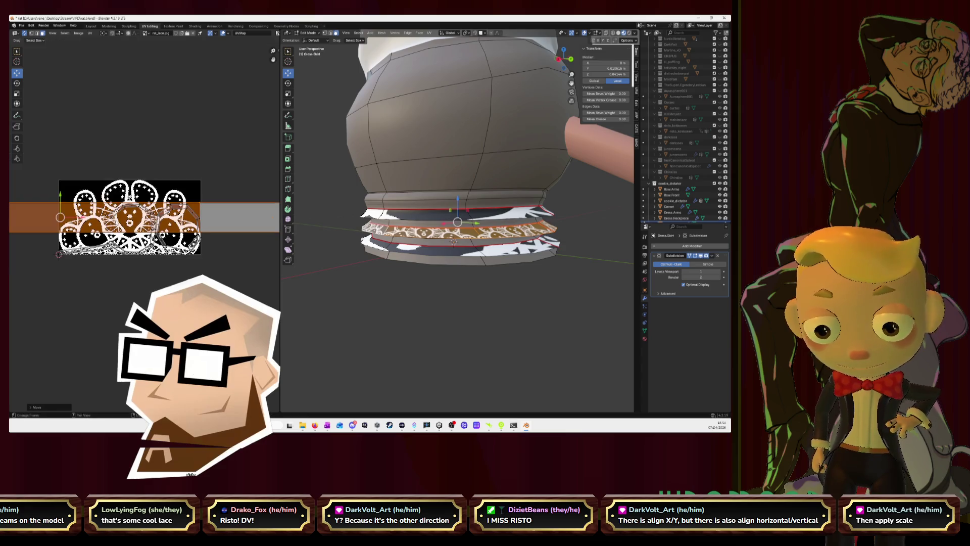
{"action": "key", "text": "s"}
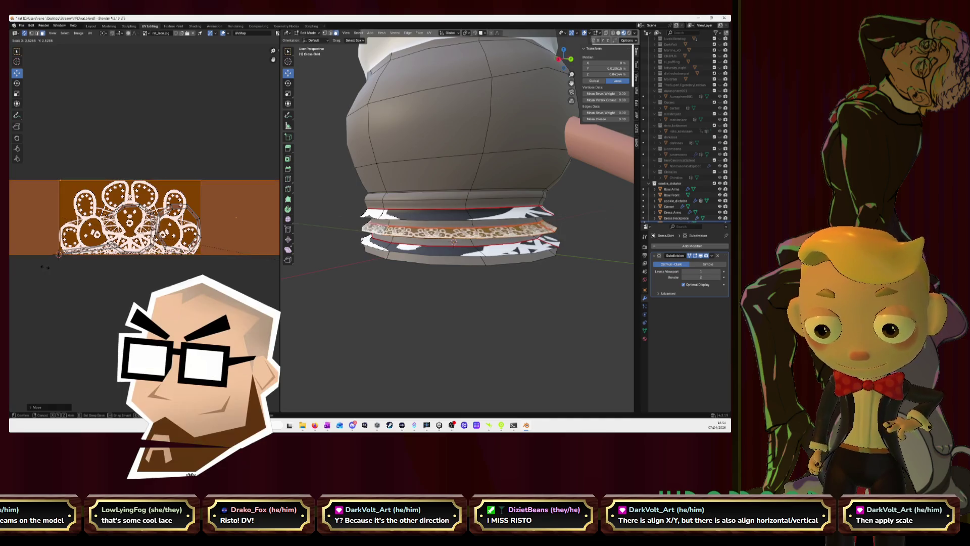
{"action": "left_click", "coordinate": [98, 270]}
{"action": "scroll", "coordinate": [122, 275], "scroll_direction": "down", "scroll_amount": 1}
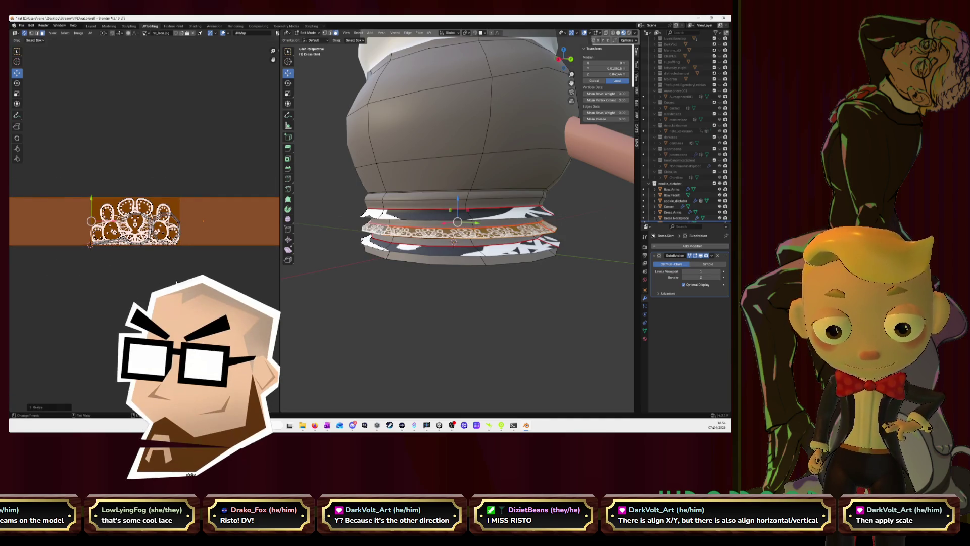
{"action": "key", "text": "r"}
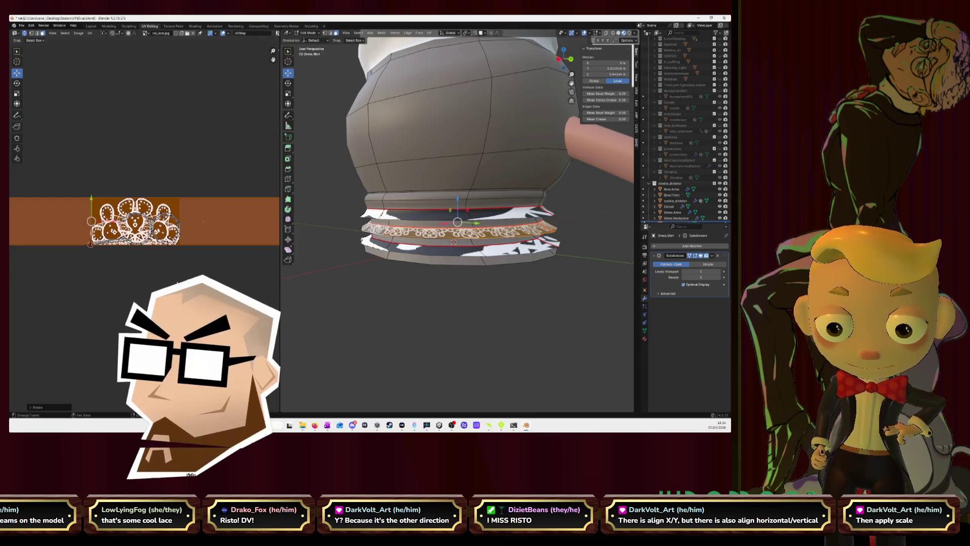
{"action": "key", "text": "Escape"}
Inspect the lace-trimmed skirt from around it and return to the Layout workspace
{"action": "right_click", "coordinate": [575, 200]}
{"action": "key", "text": "Escape"}
{"action": "mouse_move", "coordinate": [576, 199]}
{"action": "middle_mouse_down"}
{"action": "mouse_move", "coordinate": [439, 185]}
{"action": "mouse_move", "coordinate": [376, 201]}
{"action": "middle_mouse_up"}
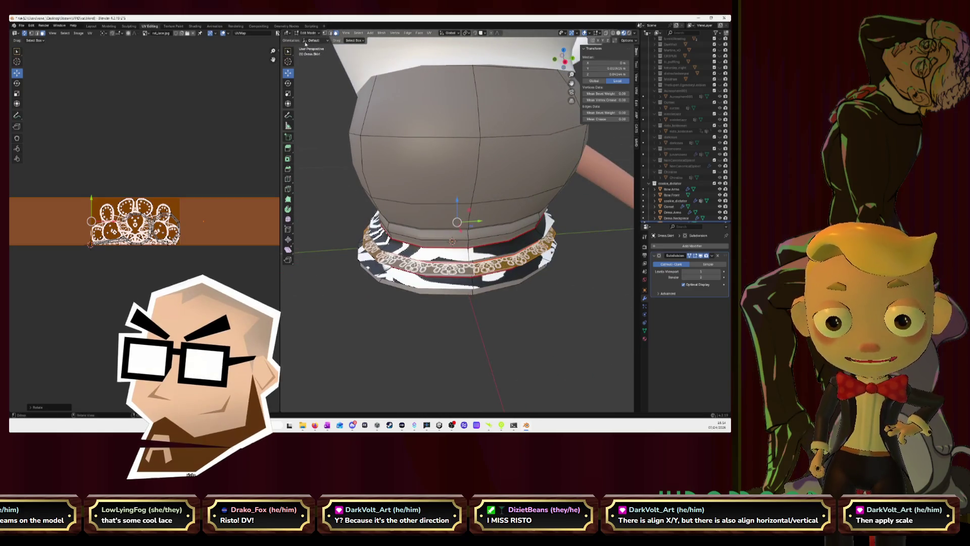
{"action": "left_click", "coordinate": [91, 26]}
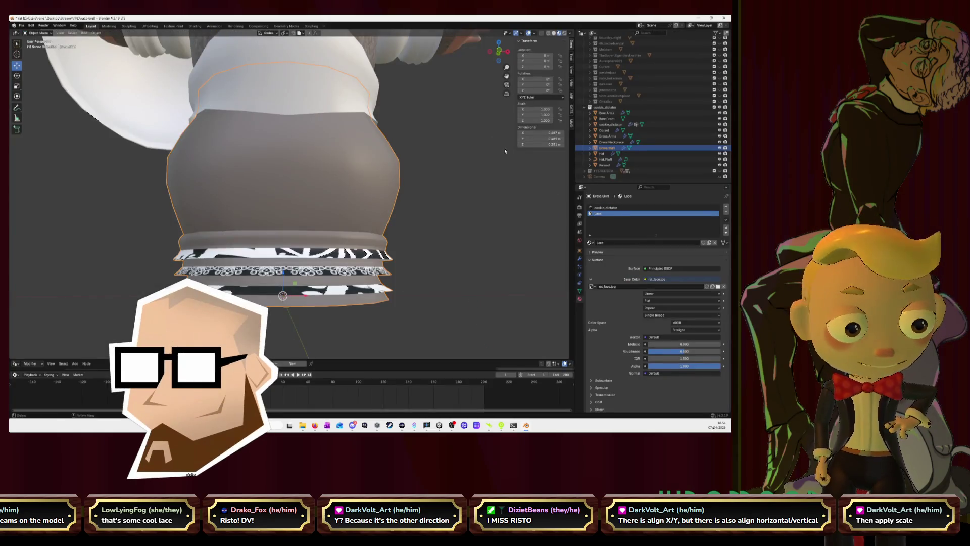
{"action": "left_click_drag", "start_coordinate": [713, 365], "coordinate": [651, 366]}
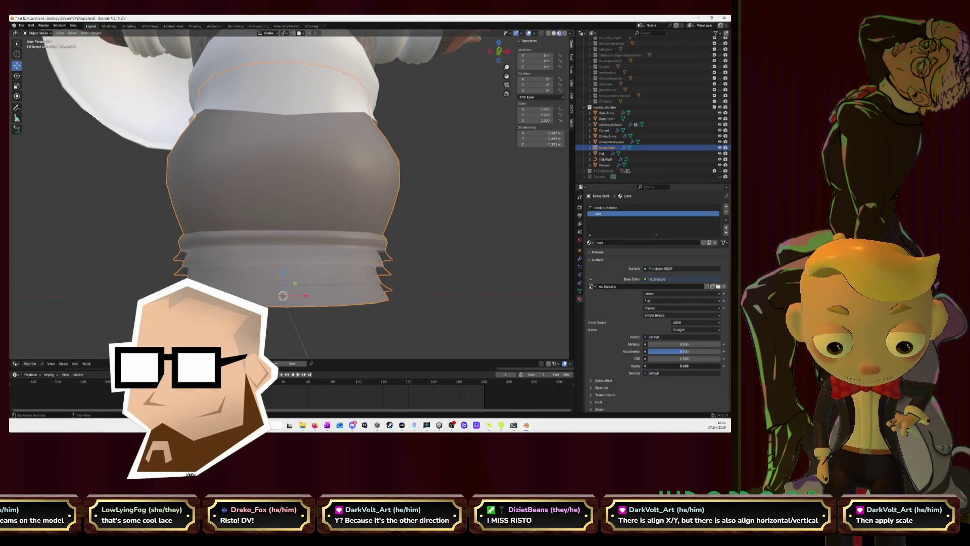
{"action": "key", "text": "ctrl+z"}
{"action": "scroll", "coordinate": [626, 324], "scroll_direction": "down", "scroll_amount": 1}
{"action": "scroll", "coordinate": [626, 325], "scroll_direction": "down", "scroll_amount": 1}
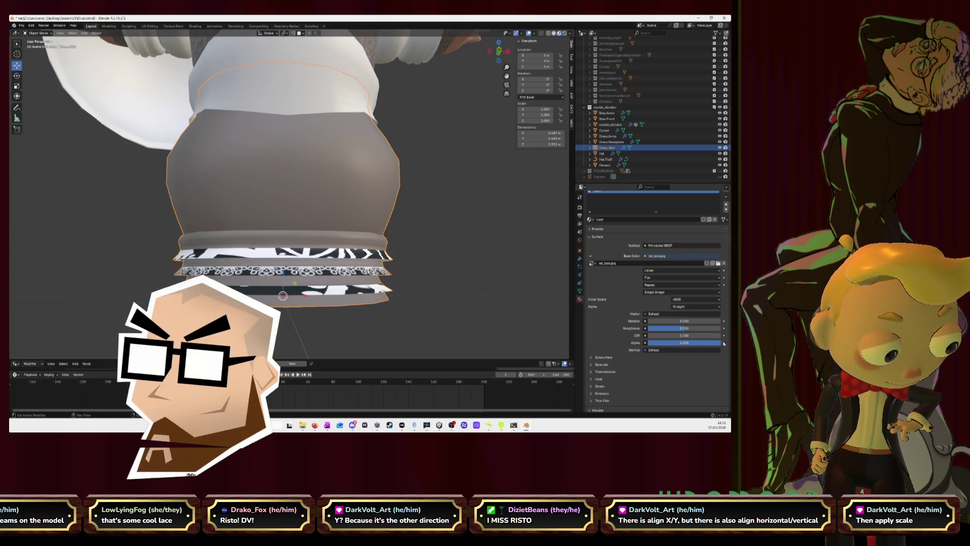
{"action": "left_click", "coordinate": [645, 343]}
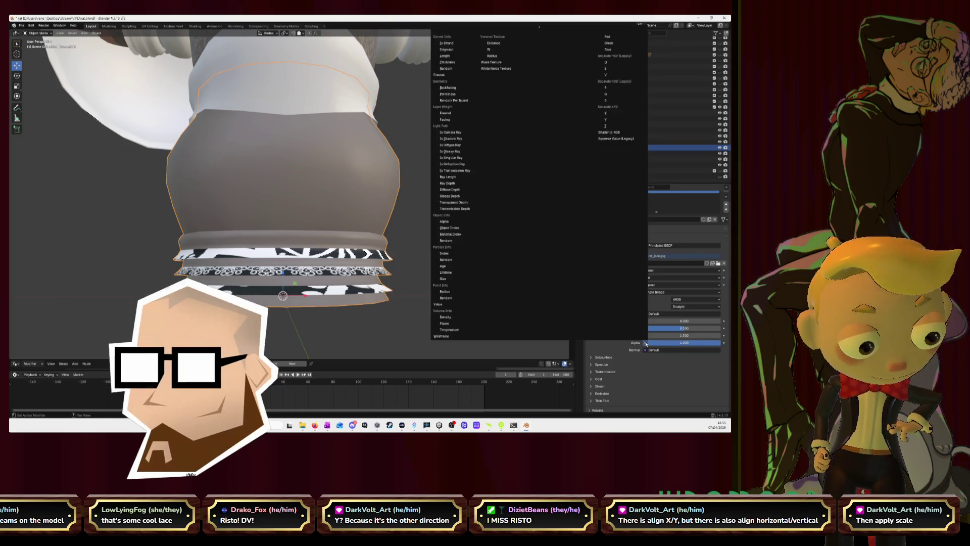
{"action": "key", "text": "Escape"}
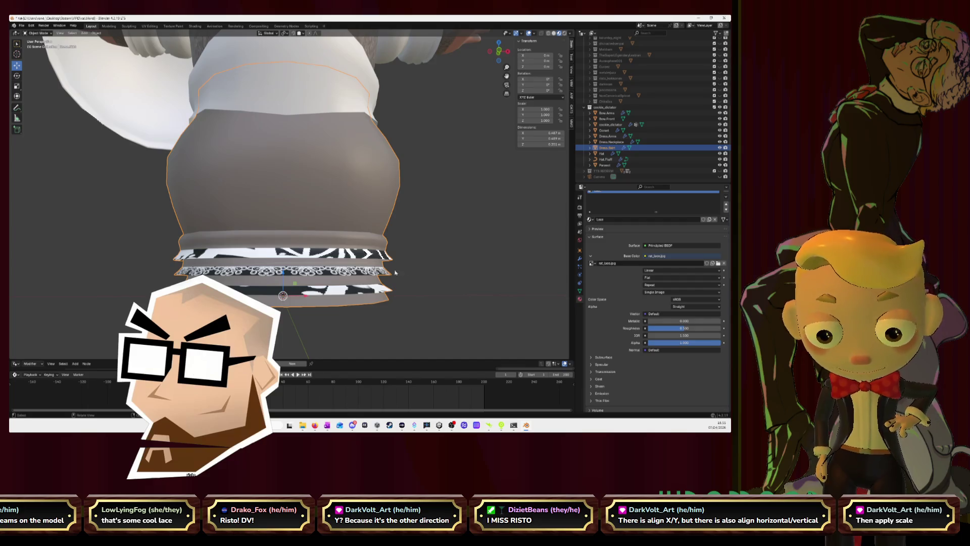
{"action": "scroll", "coordinate": [397, 272], "scroll_direction": "up", "scroll_amount": 2}
Front-orthographic close-up of the ruffles, enlarge the lower editor and start a new geometry node tree
{"action": "key", "text": "KP_1"}
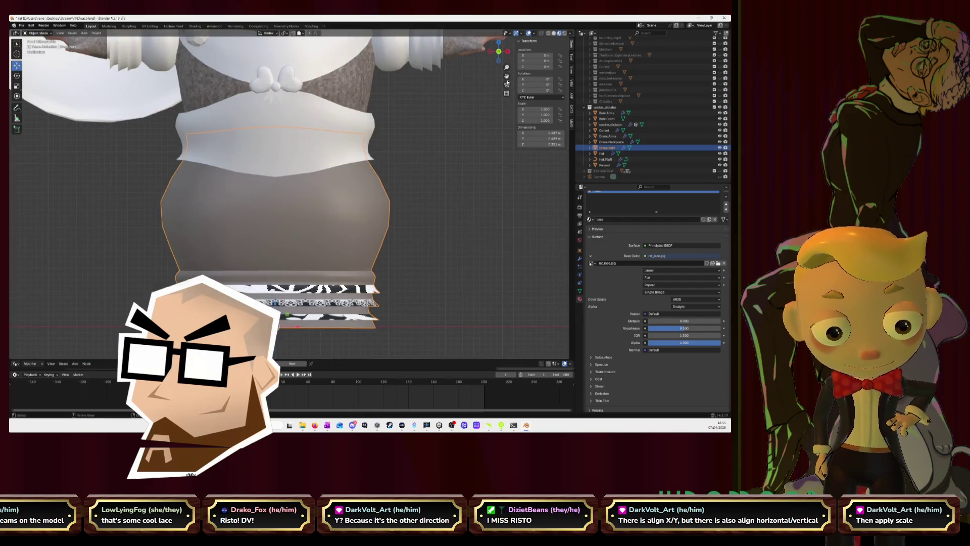
{"action": "mouse_move", "coordinate": [396, 273]}
{"action": "middle_mouse_down"}
{"action": "mouse_move", "coordinate": [424, 251]}
{"action": "mouse_move", "coordinate": [425, 182]}
{"action": "middle_mouse_up"}
{"action": "key", "text": "KP_1"}
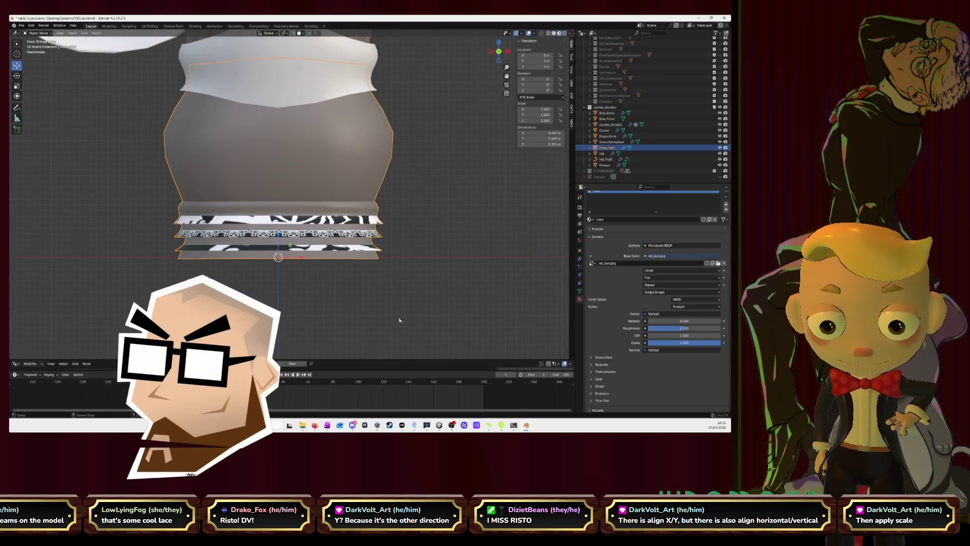
{"action": "scroll", "coordinate": [447, 265], "scroll_direction": "up", "scroll_amount": 2}
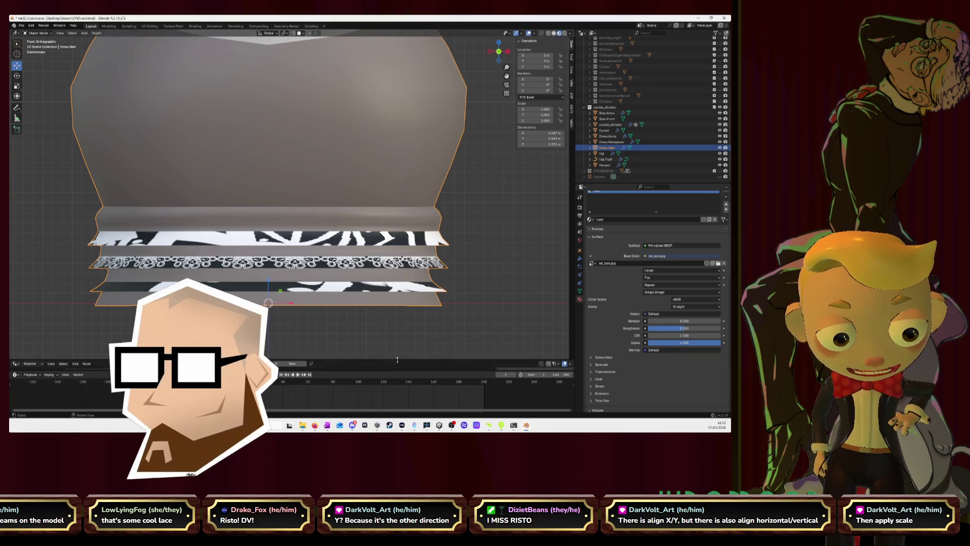
{"action": "left_click_drag", "start_coordinate": [396, 359], "coordinate": [390, 227]}
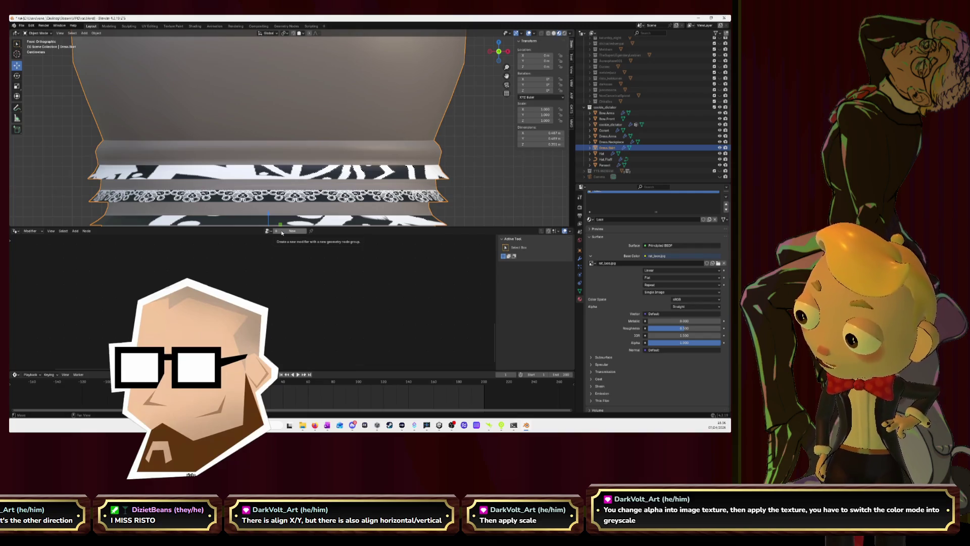
{"action": "left_click", "coordinate": [280, 231]}
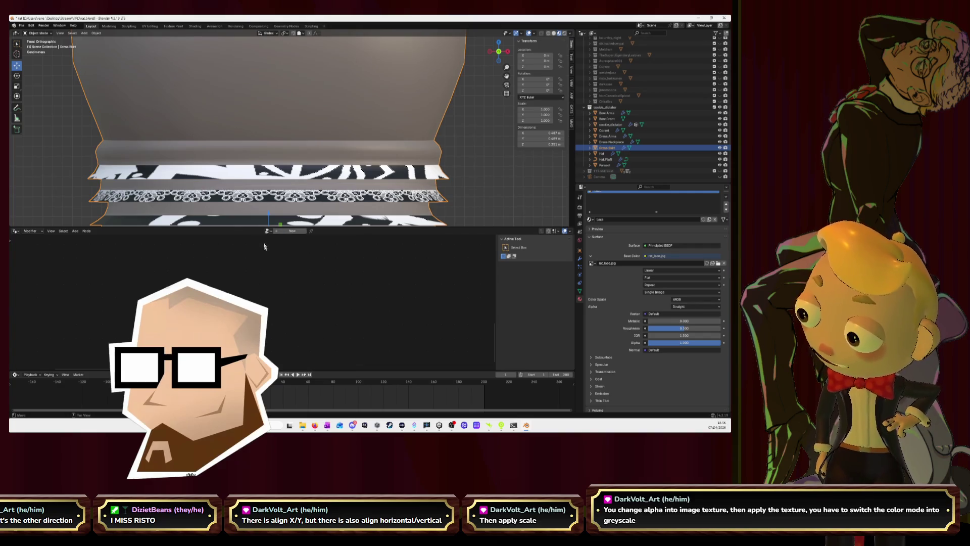
Undo the stray geometry node tree and switch the lower editor to the Shader Editor
{"action": "key", "text": "ctrl+z"}
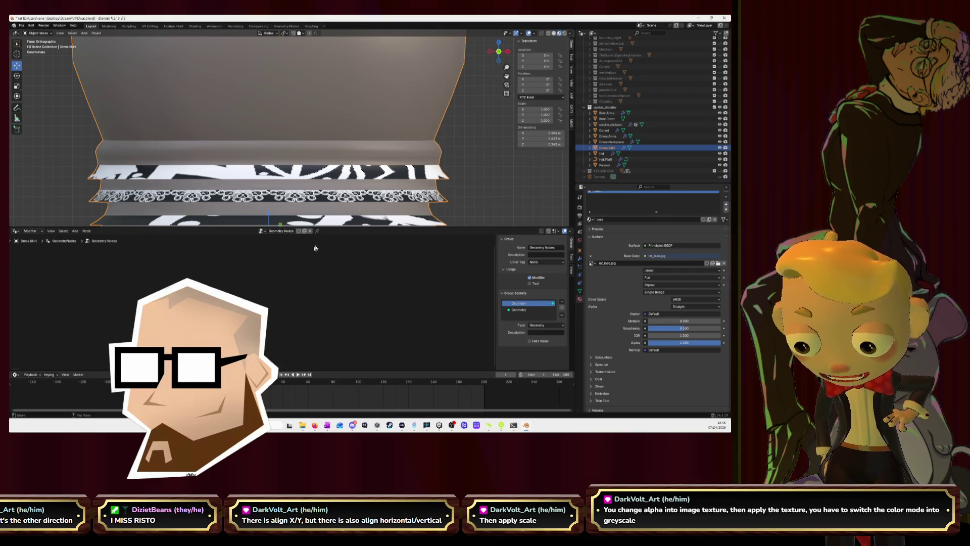
{"action": "left_click", "coordinate": [16, 231]}
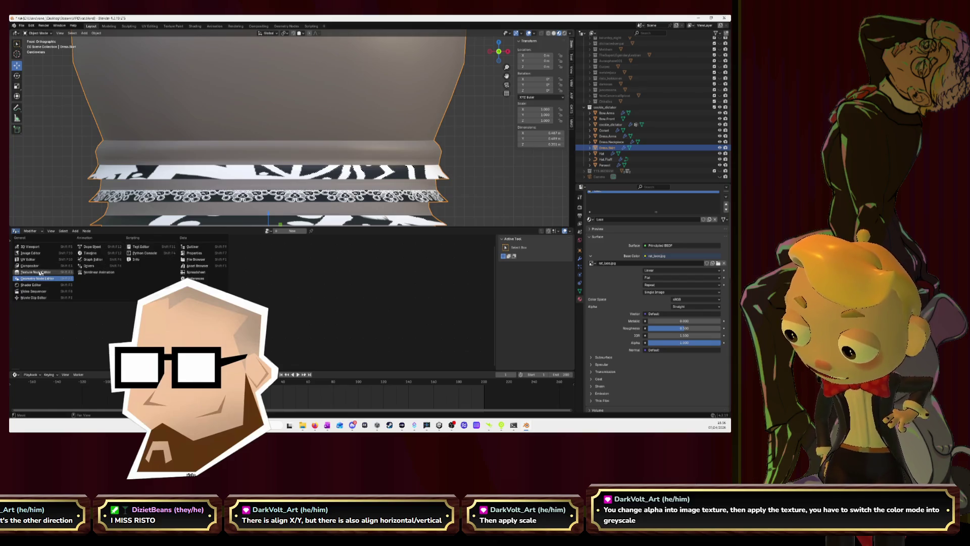
{"action": "left_click", "coordinate": [48, 286]}
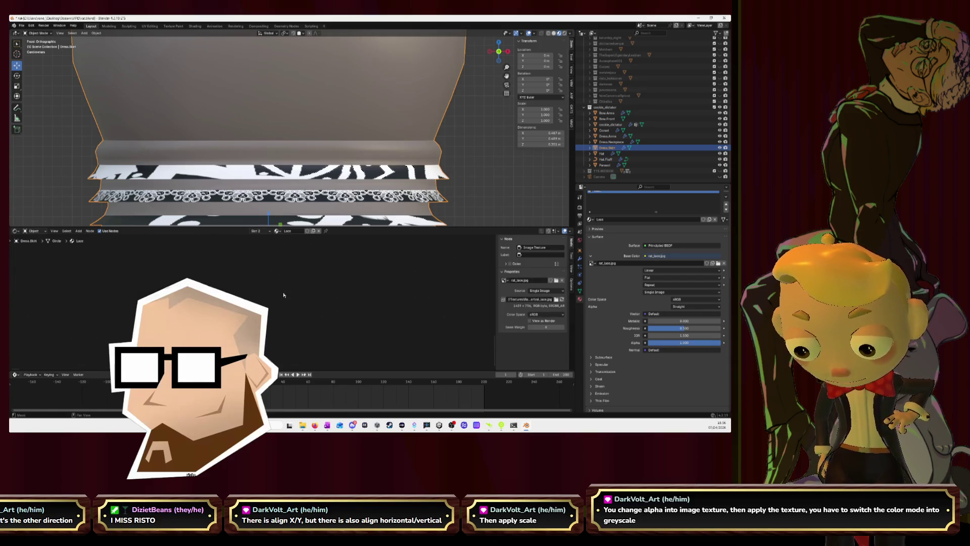
{"action": "scroll", "coordinate": [288, 295], "scroll_direction": "down", "scroll_amount": 4}
{"action": "scroll", "coordinate": [319, 319], "scroll_direction": "down", "scroll_amount": 1}
{"action": "scroll", "coordinate": [321, 321], "scroll_direction": "up", "scroll_amount": 3}
Frame the Lace material's nodes and link the lace image into the Principled BSDF Alpha
{"action": "middle_click_drag", "start_coordinate": [321, 321], "coordinate": [304, 282]}
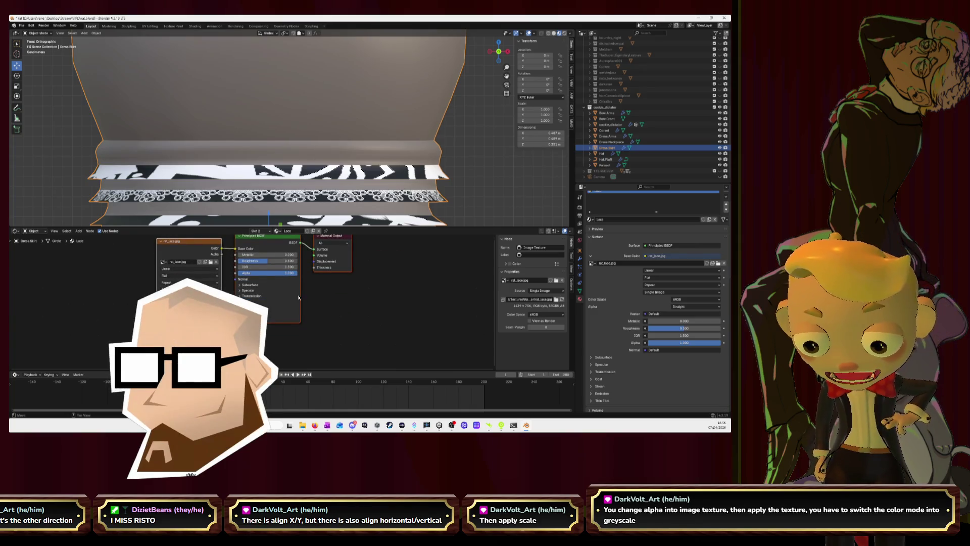
{"action": "middle_click_drag", "start_coordinate": [184, 241], "coordinate": [203, 265]}
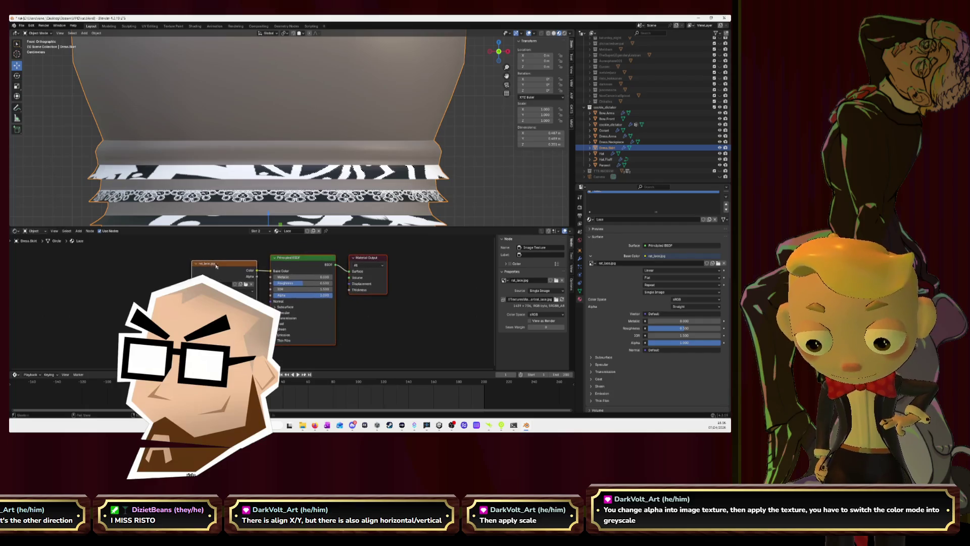
{"action": "mouse_move", "coordinate": [203, 264]}
{"action": "left_mouse_down"}
{"action": "mouse_move", "coordinate": [154, 263]}
{"action": "mouse_move", "coordinate": [272, 294]}
{"action": "left_mouse_up"}
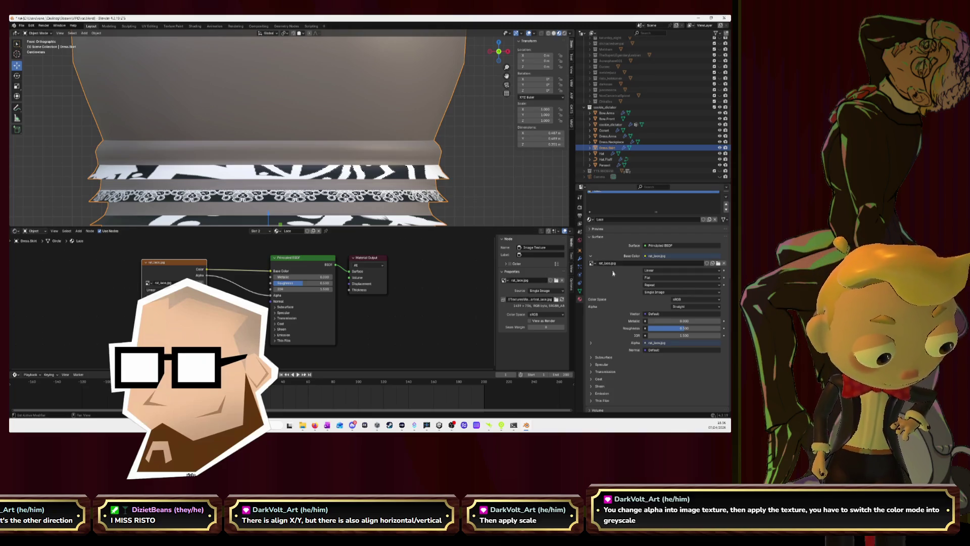
{"action": "scroll", "coordinate": [612, 271], "scroll_direction": "down", "scroll_amount": 2}
{"action": "scroll", "coordinate": [613, 273], "scroll_direction": "down", "scroll_amount": 2}
{"action": "scroll", "coordinate": [615, 276], "scroll_direction": "down", "scroll_amount": 2}
{"action": "scroll", "coordinate": [614, 276], "scroll_direction": "down", "scroll_amount": 1}
{"action": "scroll", "coordinate": [615, 276], "scroll_direction": "down", "scroll_amount": 2}
{"action": "scroll", "coordinate": [614, 275], "scroll_direction": "down", "scroll_amount": 1}
{"action": "scroll", "coordinate": [614, 275], "scroll_direction": "down", "scroll_amount": 2}
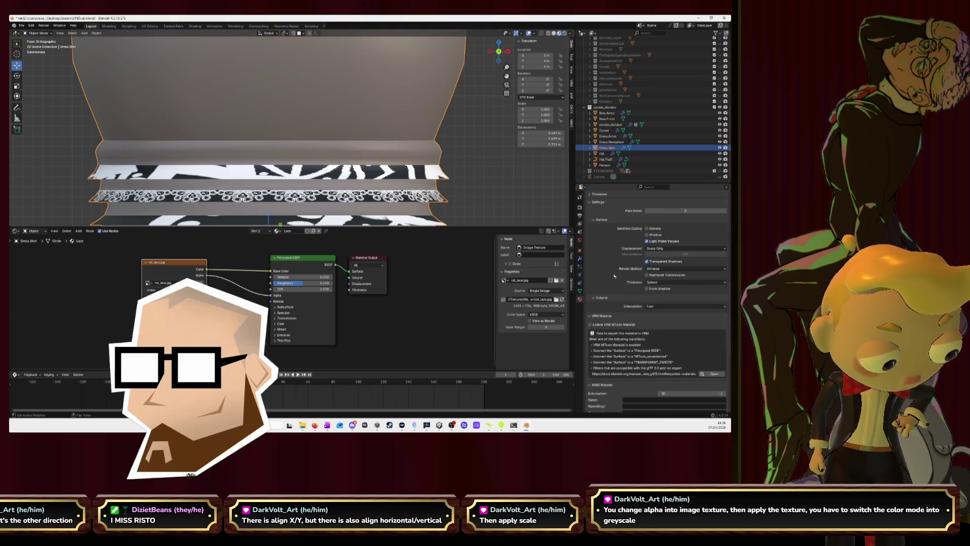
{"action": "scroll", "coordinate": [614, 275], "scroll_direction": "down", "scroll_amount": 2}
{"action": "scroll", "coordinate": [614, 275], "scroll_direction": "down", "scroll_amount": 2}
Collapse the VRM and MMD material panels and expand Viewport Display
{"action": "left_click", "coordinate": [590, 259]}
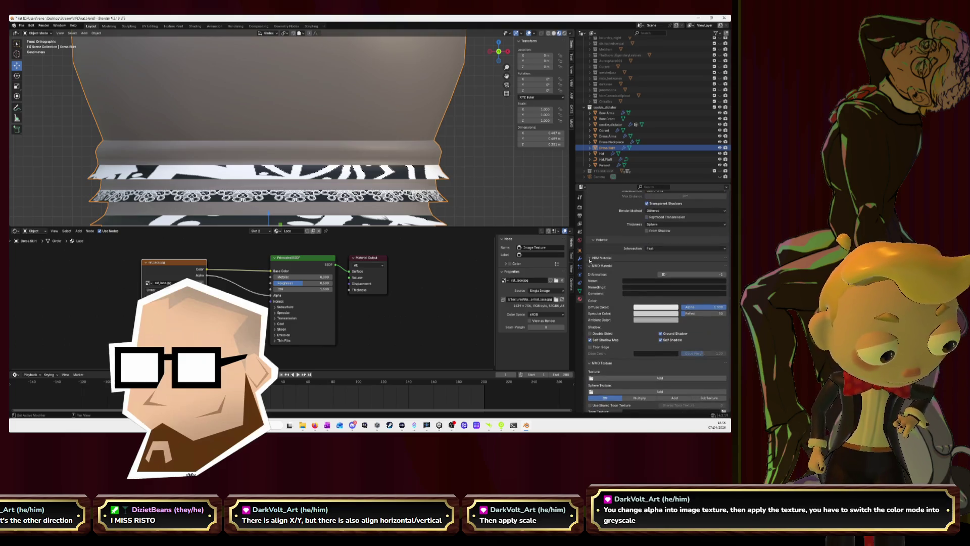
{"action": "left_click", "coordinate": [589, 266]}
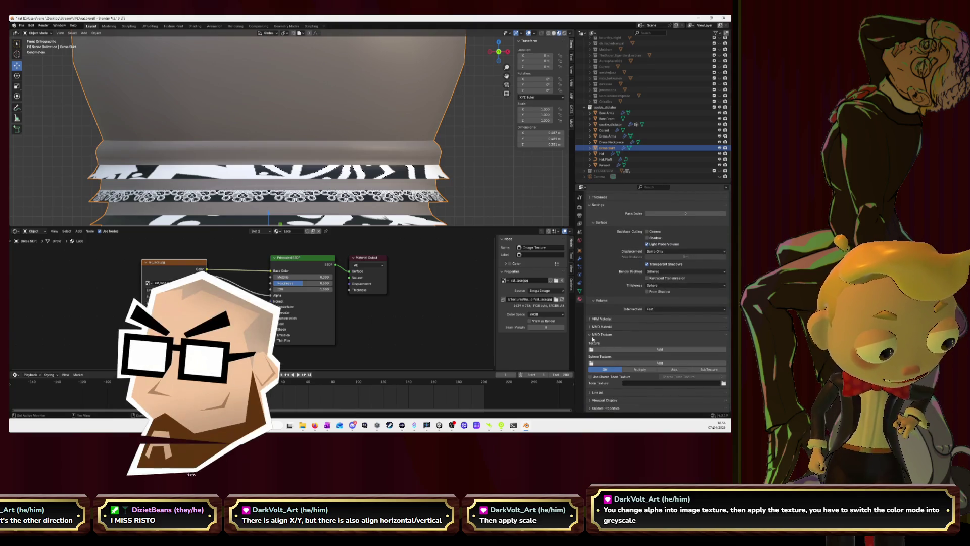
{"action": "left_click", "coordinate": [612, 336]}
{"action": "left_click", "coordinate": [592, 400]}
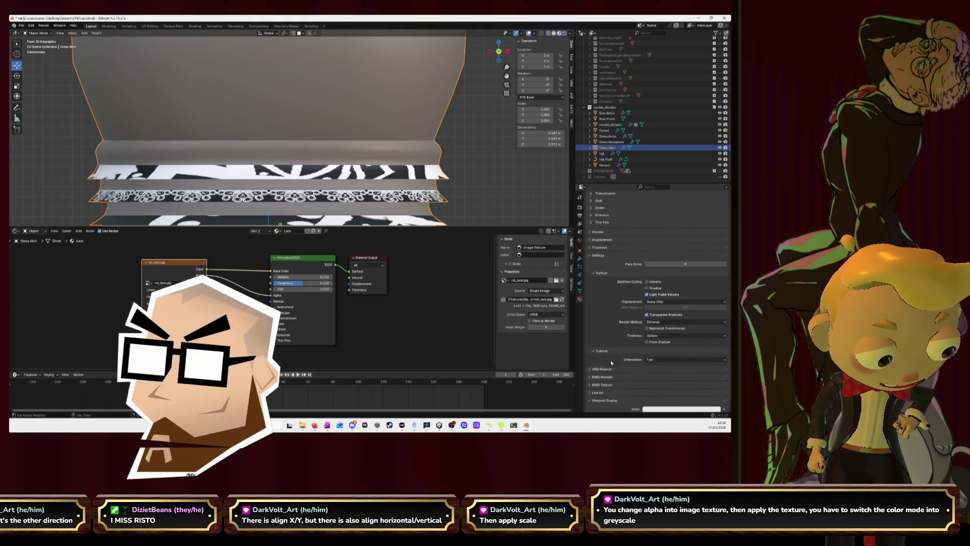
{"action": "scroll", "coordinate": [683, 391], "scroll_direction": "down", "scroll_amount": 1}
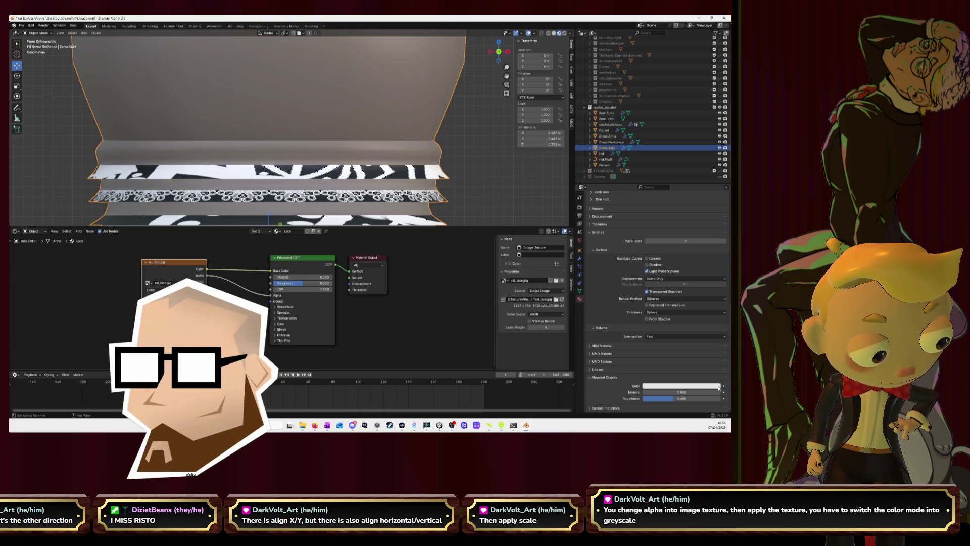
Darken the Lace material's viewport display colour to black in the colour picker
{"action": "left_click", "coordinate": [719, 386]}
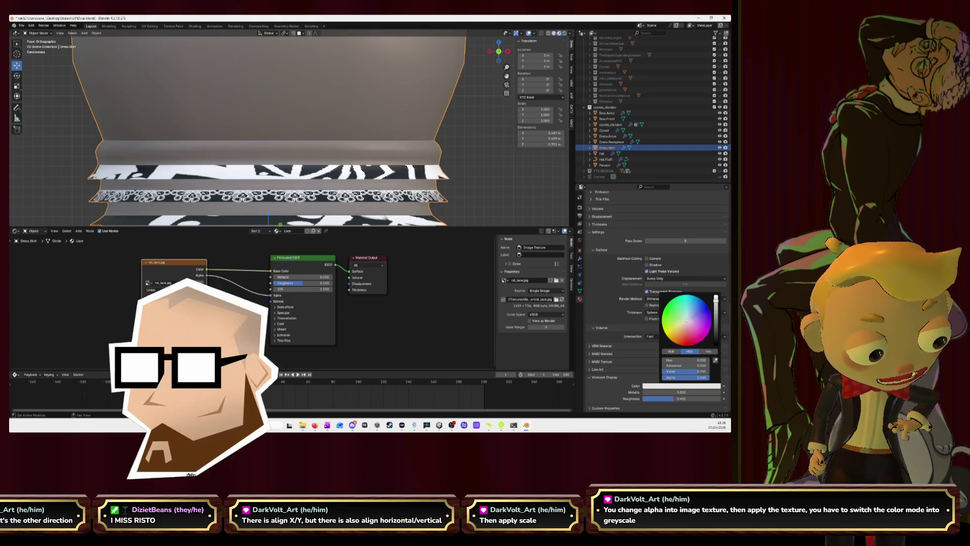
{"action": "left_click_drag", "start_coordinate": [717, 300], "coordinate": [715, 345]}
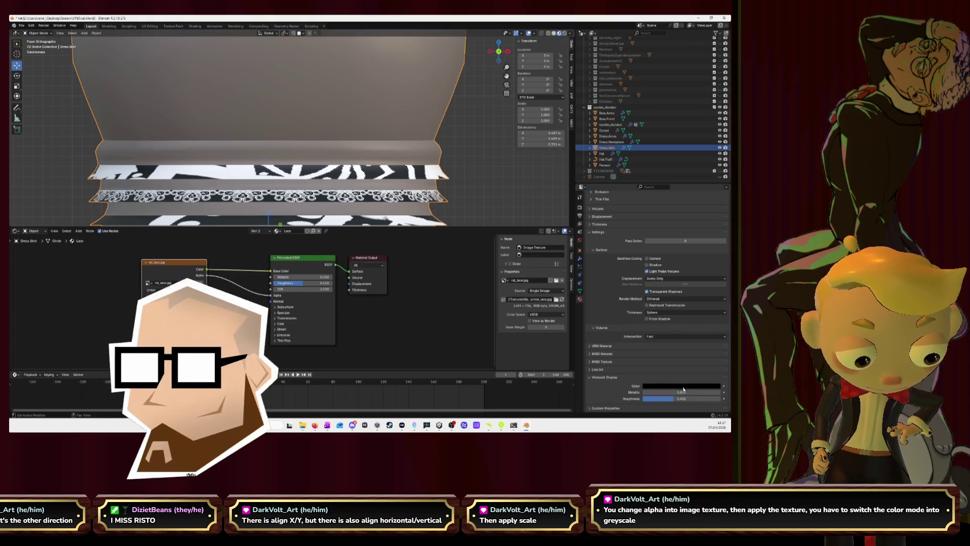
{"action": "left_click", "coordinate": [685, 387]}
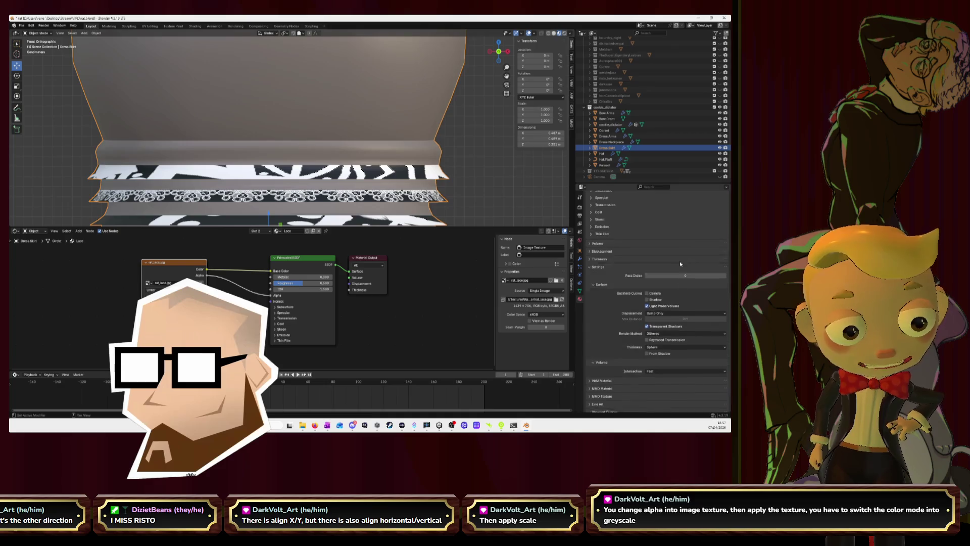
{"action": "scroll", "coordinate": [680, 264], "scroll_direction": "up", "scroll_amount": 10}
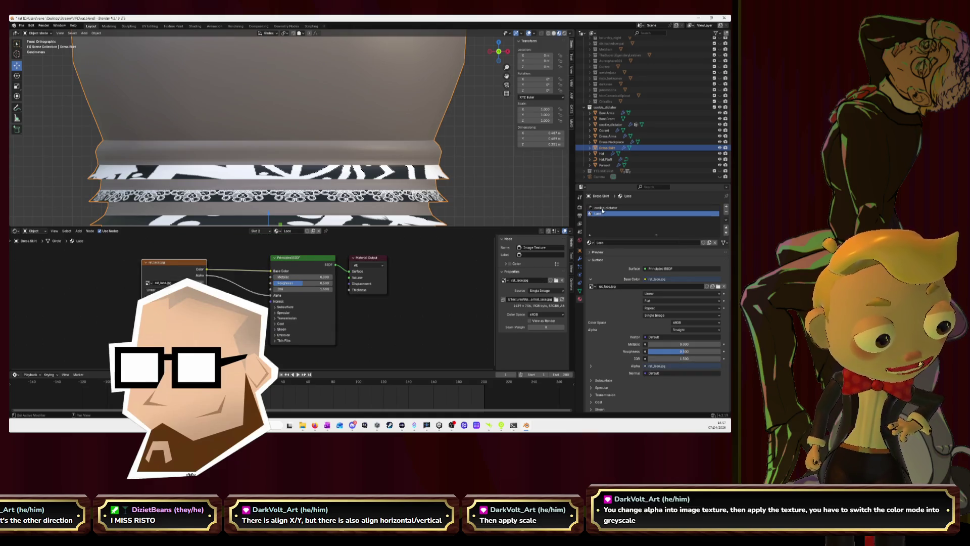
Move the Lace material slot above cookie_dictator in the skirt's slot list
{"action": "left_click", "coordinate": [603, 208]}
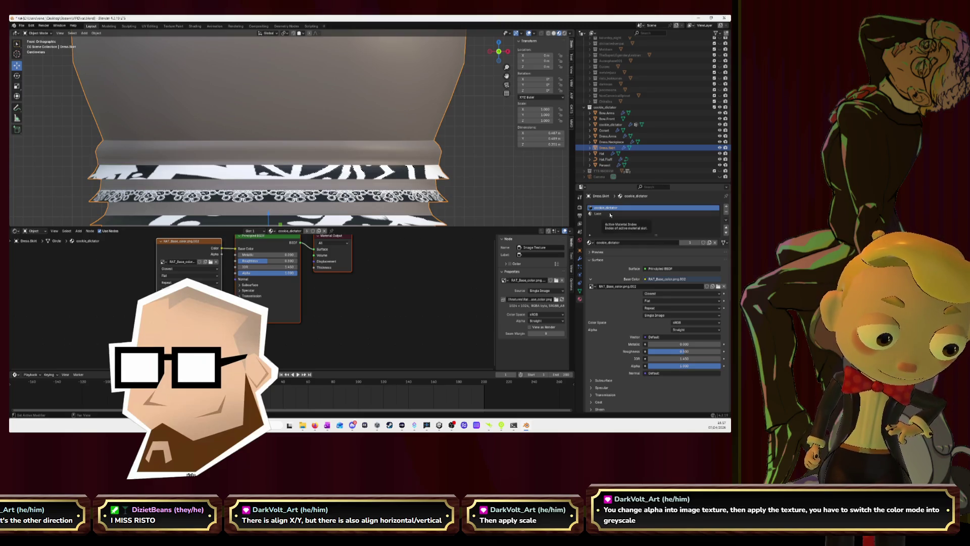
{"action": "left_click", "coordinate": [611, 214]}
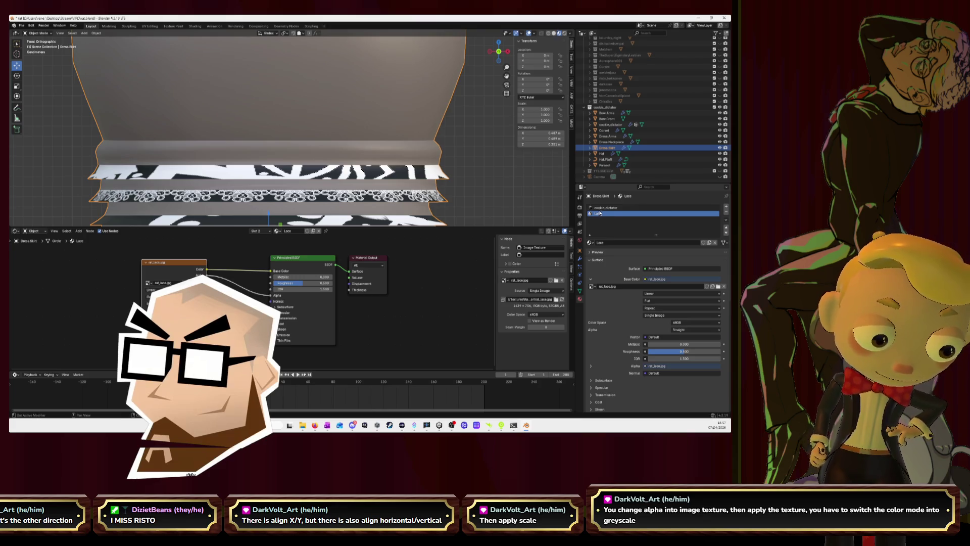
{"action": "left_click", "coordinate": [726, 229]}
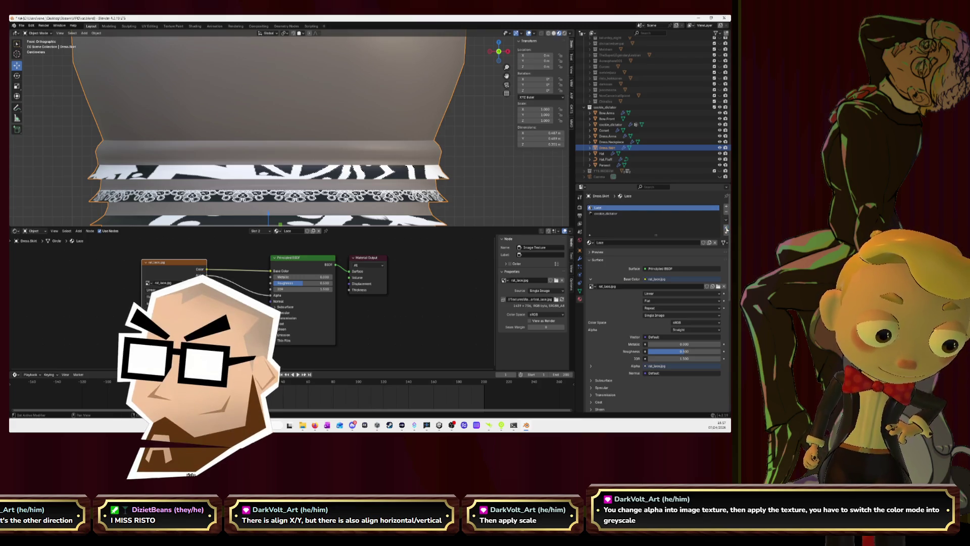
Reselect the Lace slot so its shader nodes show again
{"action": "left_click", "coordinate": [606, 214]}
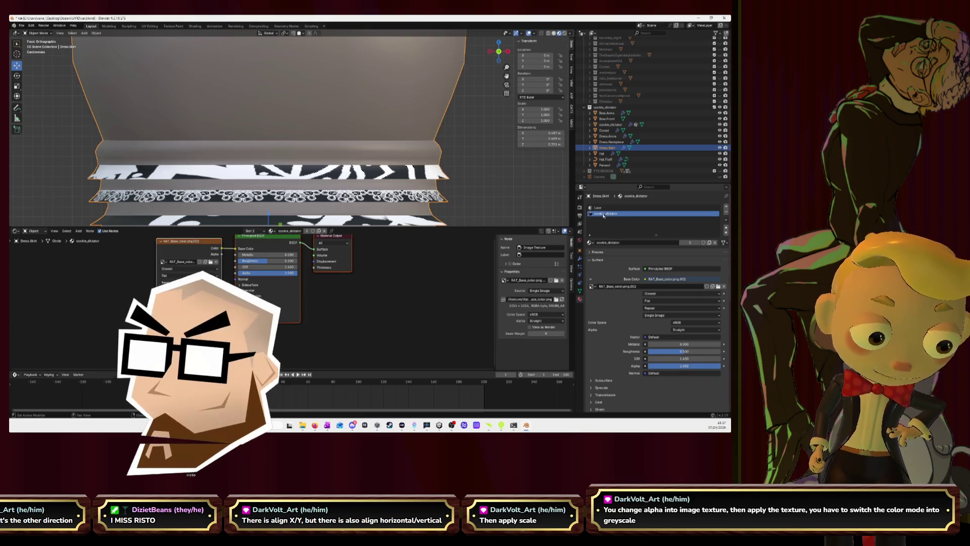
{"action": "left_click", "coordinate": [602, 209]}
{"action": "left_click", "coordinate": [606, 215]}
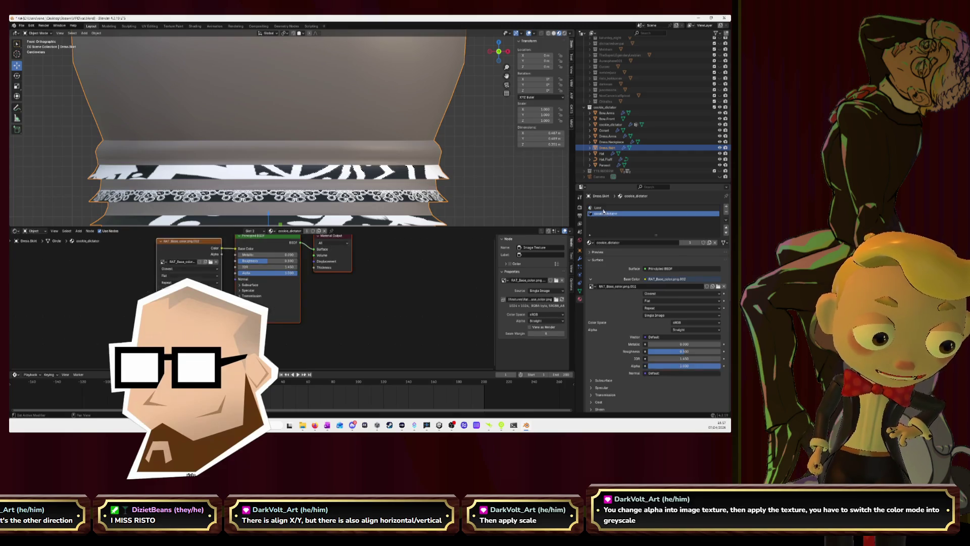
{"action": "scroll", "coordinate": [614, 288], "scroll_direction": "down", "scroll_amount": 3}
{"action": "scroll", "coordinate": [617, 310], "scroll_direction": "down", "scroll_amount": 2}
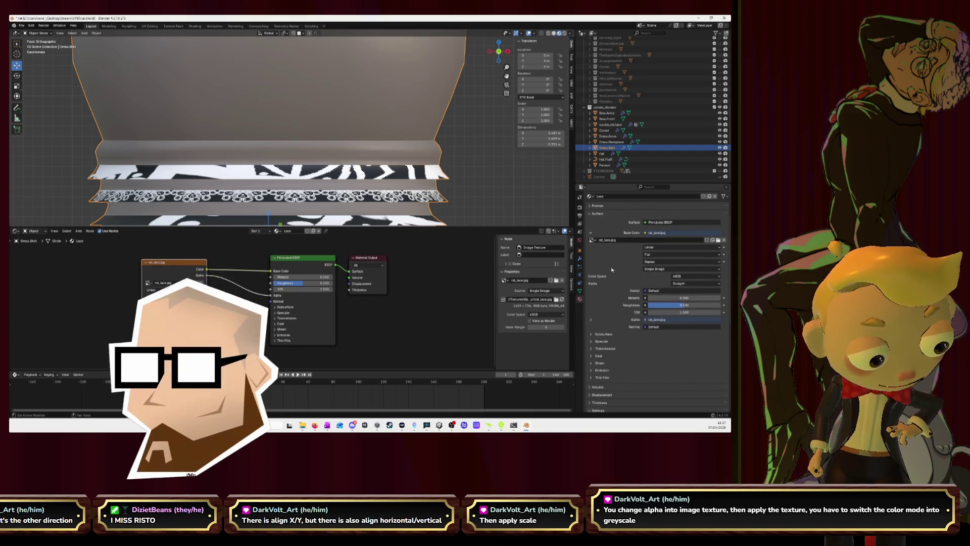
{"action": "scroll", "coordinate": [611, 271], "scroll_direction": "down", "scroll_amount": 1}
{"action": "scroll", "coordinate": [612, 271], "scroll_direction": "down", "scroll_amount": 4}
{"action": "scroll", "coordinate": [606, 258], "scroll_direction": "down", "scroll_amount": 2}
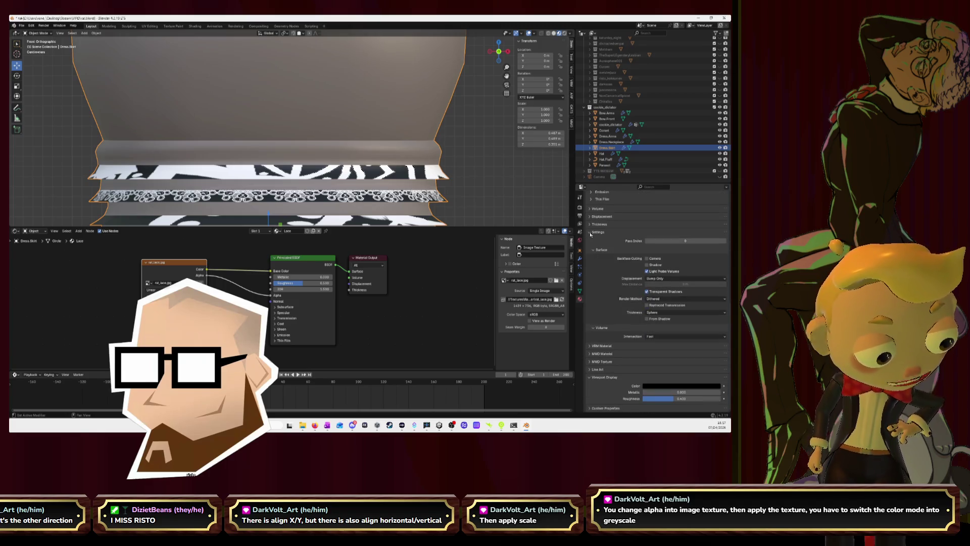
{"action": "scroll", "coordinate": [591, 233], "scroll_direction": "up", "scroll_amount": 3}
{"action": "scroll", "coordinate": [591, 236], "scroll_direction": "up", "scroll_amount": 2}
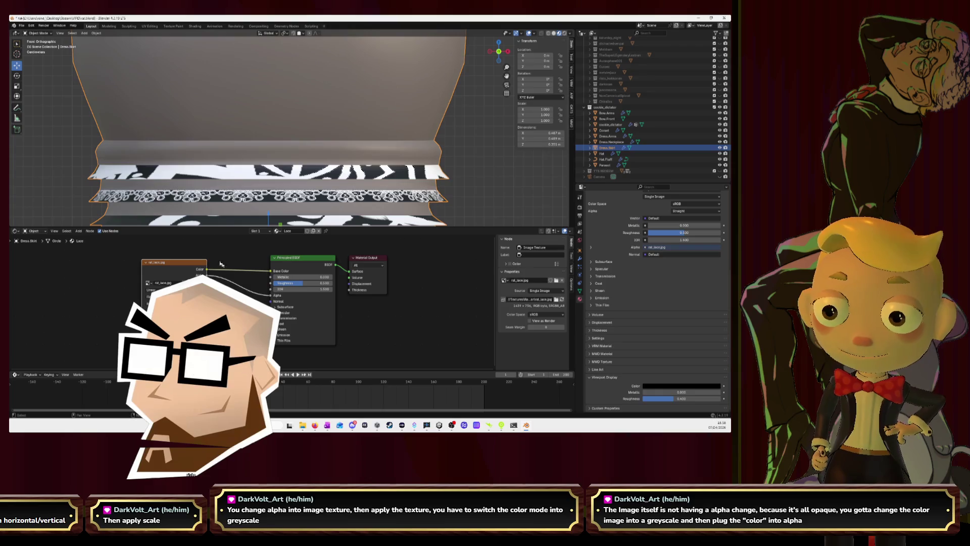
Shift the lace Image Texture node left and connect its Color output to Alpha
{"action": "left_click_drag", "start_coordinate": [174, 262], "coordinate": [105, 262]}
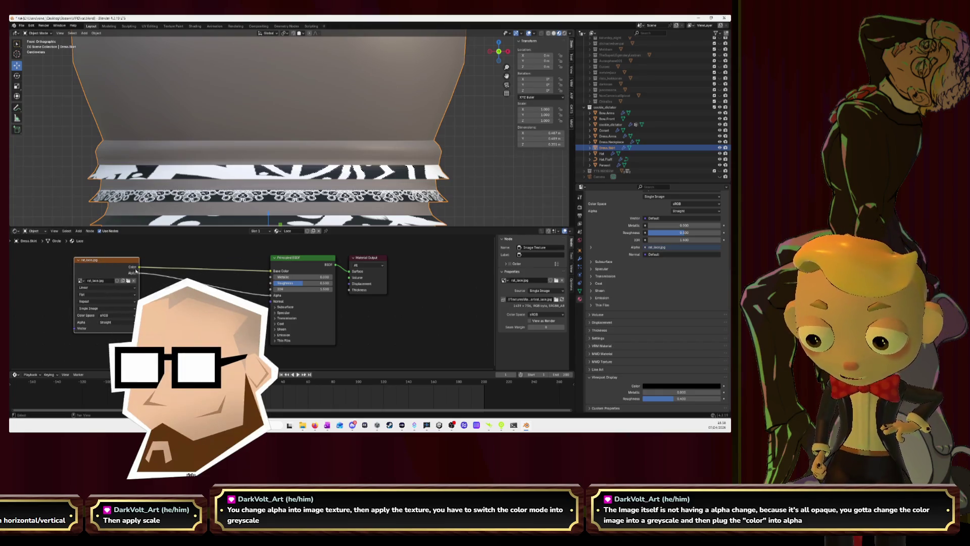
{"action": "left_click_drag", "start_coordinate": [138, 268], "coordinate": [270, 296]}
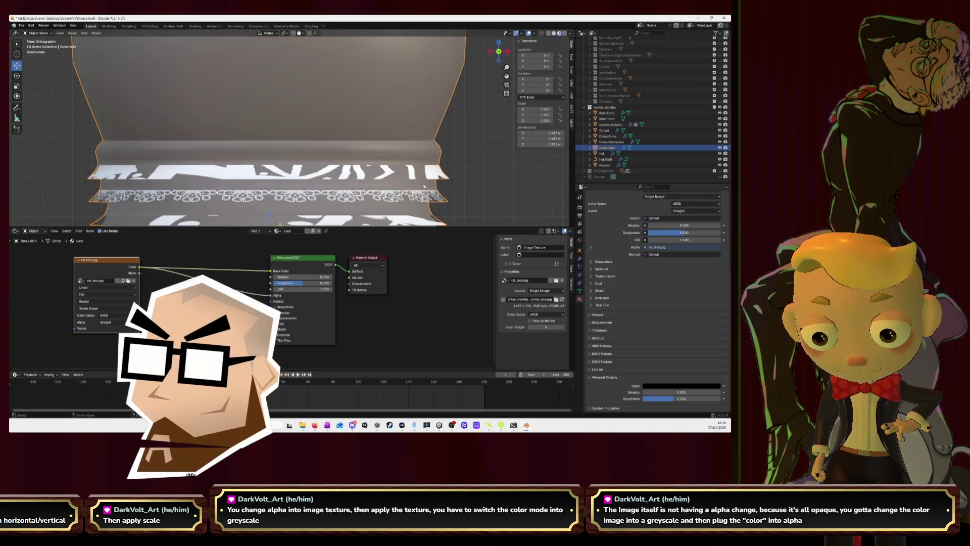
Orbit around the skirt to inspect the cut-out lace on the ruffles
{"action": "middle_click_drag", "start_coordinate": [420, 185], "coordinate": [412, 189]}
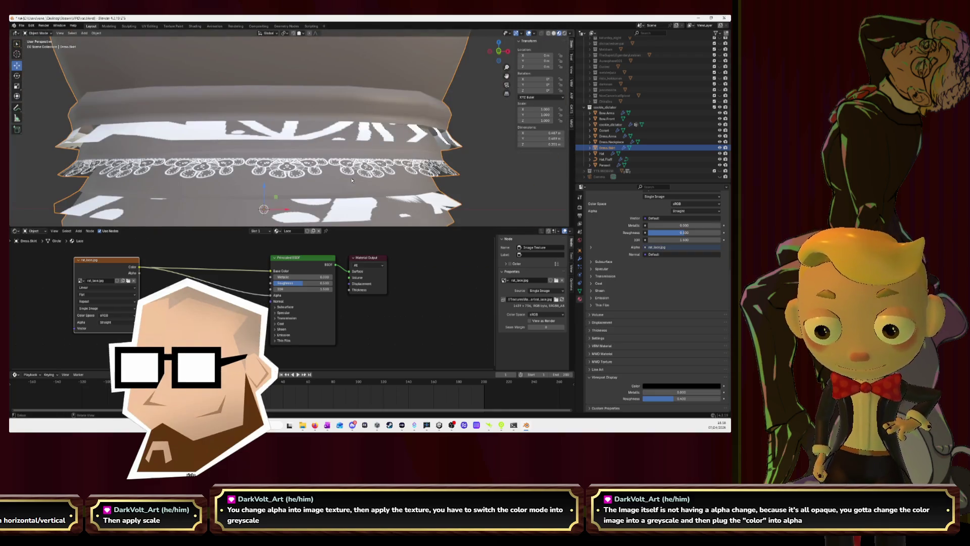
{"action": "left_click", "coordinate": [455, 165]}
{"action": "mouse_move", "coordinate": [455, 165]}
{"action": "middle_mouse_down"}
{"action": "mouse_move", "coordinate": [485, 194]}
{"action": "mouse_move", "coordinate": [470, 195]}
{"action": "middle_mouse_up"}
{"action": "scroll", "coordinate": [456, 164], "scroll_direction": "down", "scroll_amount": 3}
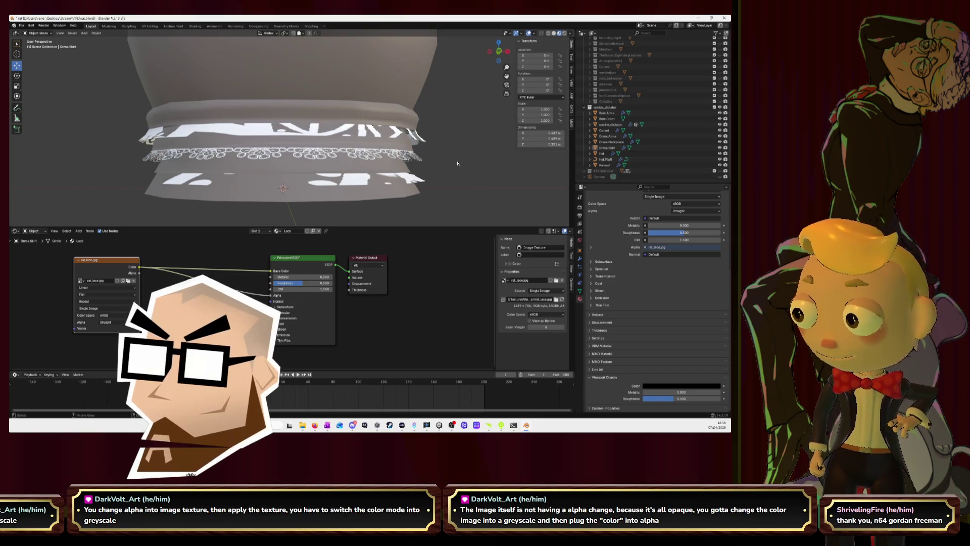
{"action": "scroll", "coordinate": [401, 134], "scroll_direction": "up", "scroll_amount": 5}
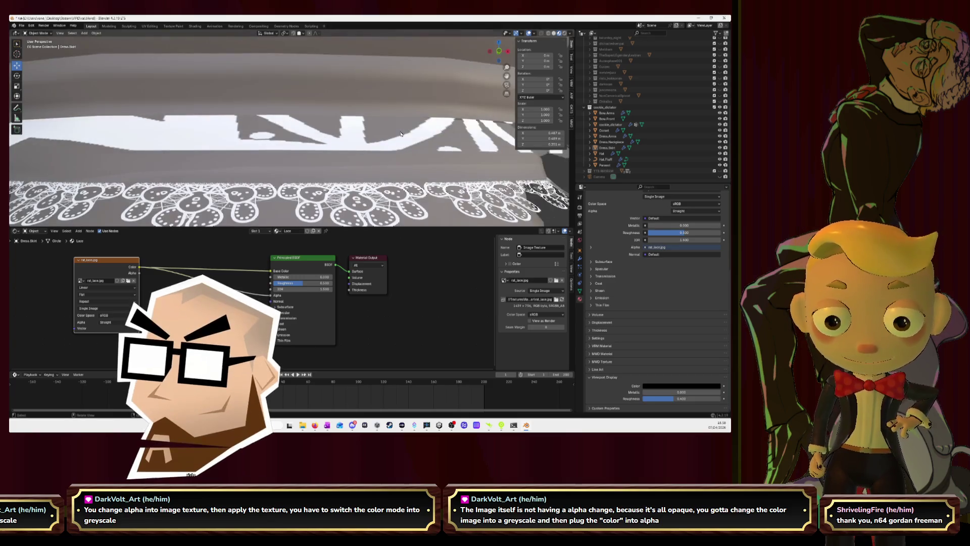
{"action": "scroll", "coordinate": [401, 133], "scroll_direction": "down", "scroll_amount": 4}
{"action": "middle_click_drag", "start_coordinate": [402, 133], "coordinate": [446, 125]}
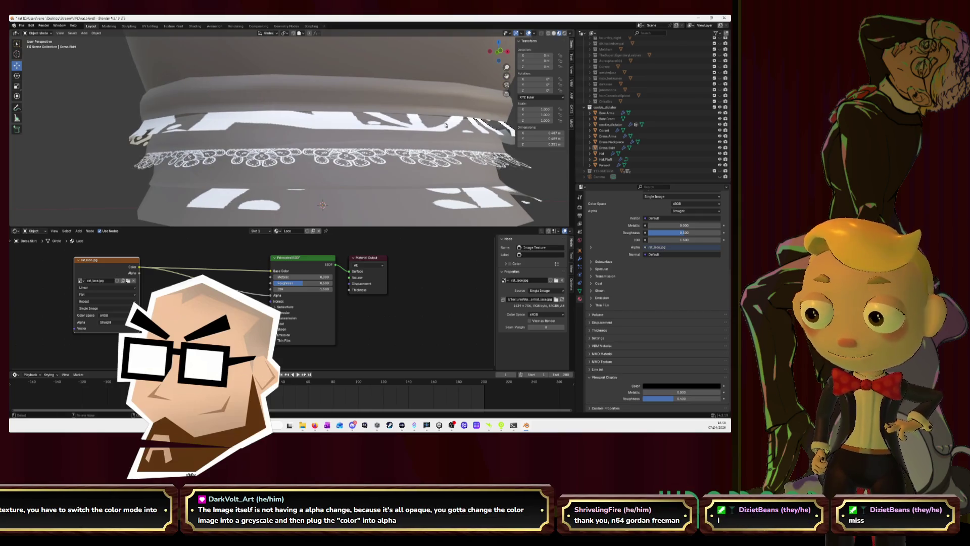
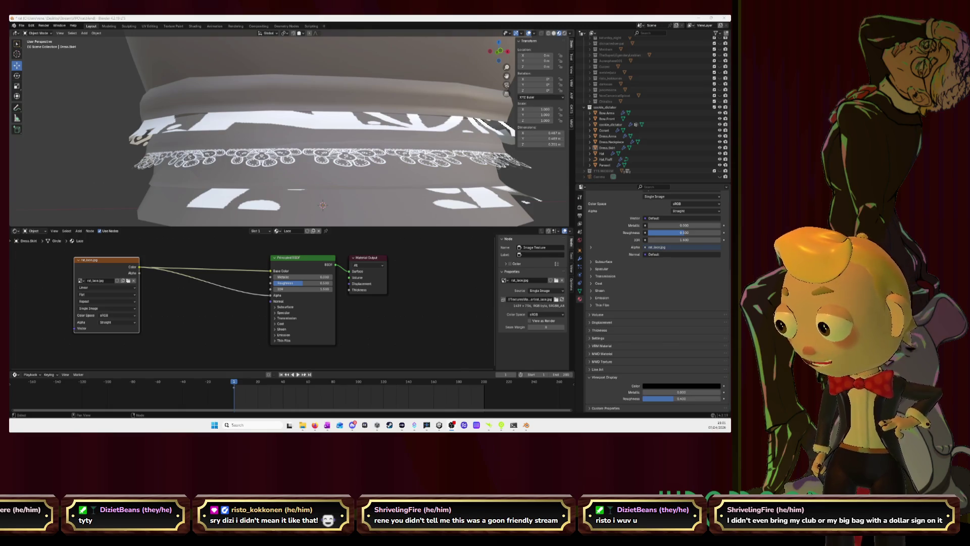
Switch to the File Explorer window showing the VIPD project folder
{"action": "key", "text": "alt+Tab"}
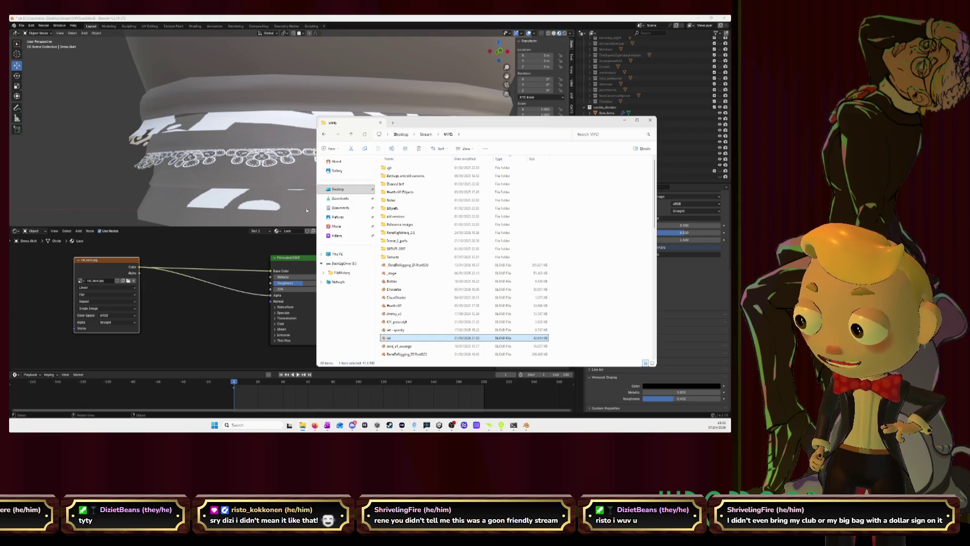
Switch to the photo viewer showing the rat illustration
{"action": "key", "text": "alt+Tab"}
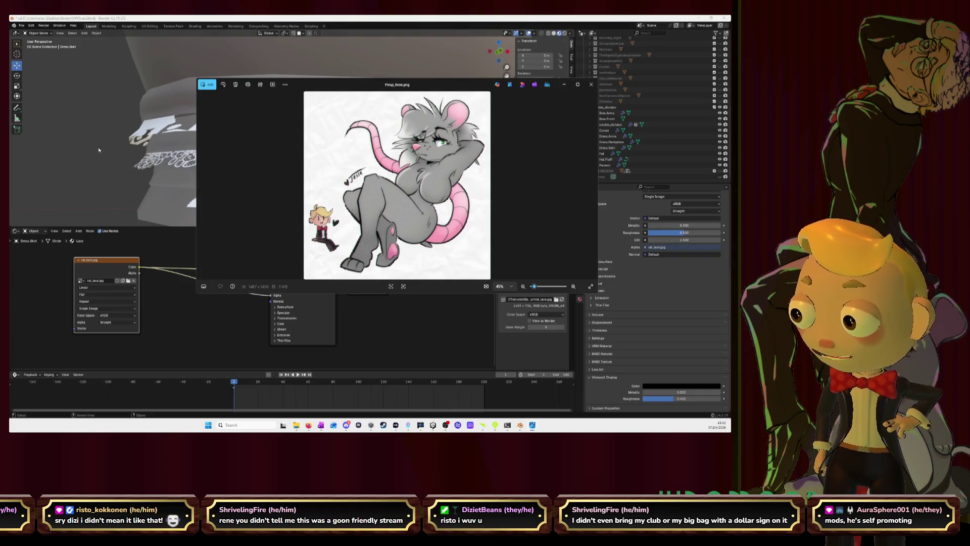
Maximize the Photos window to view the illustration, then close it back to Blender
{"action": "key", "text": "super+Up"}
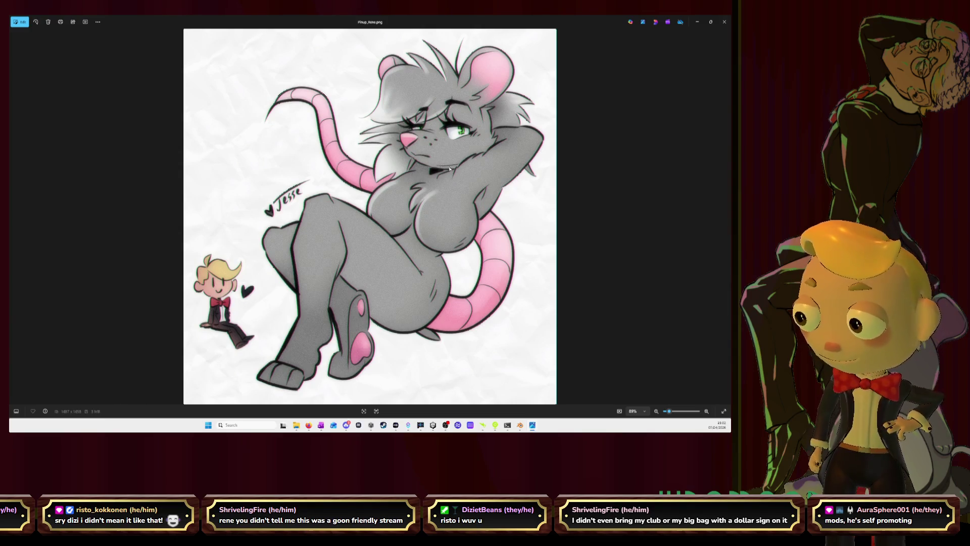
{"action": "left_click", "coordinate": [724, 22]}
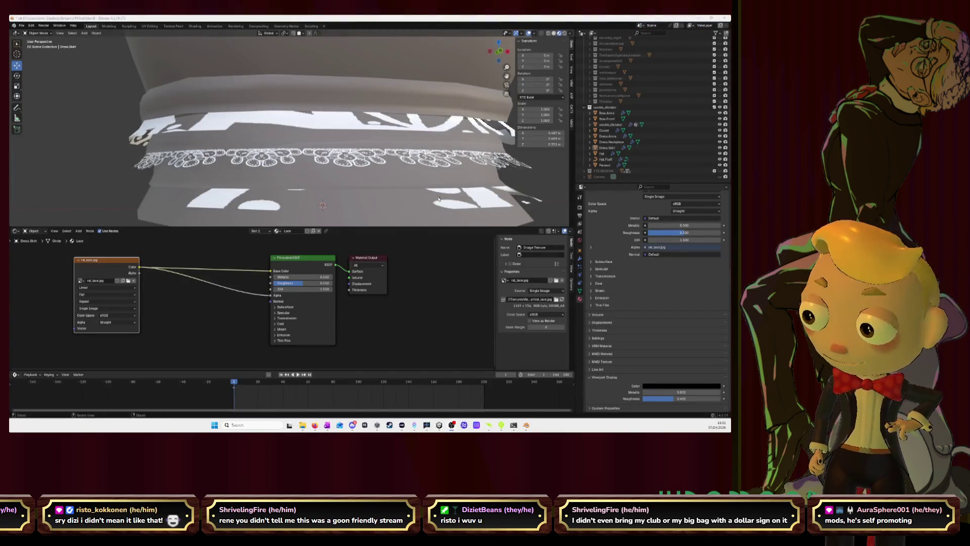
View the dress from Front Orthographic and switch to the UV Editing workspace
{"action": "mouse_move", "coordinate": [334, 120]}
{"action": "middle_mouse_down"}
{"action": "mouse_move", "coordinate": [411, 144]}
{"action": "mouse_move", "coordinate": [504, 65]}
{"action": "middle_mouse_up"}
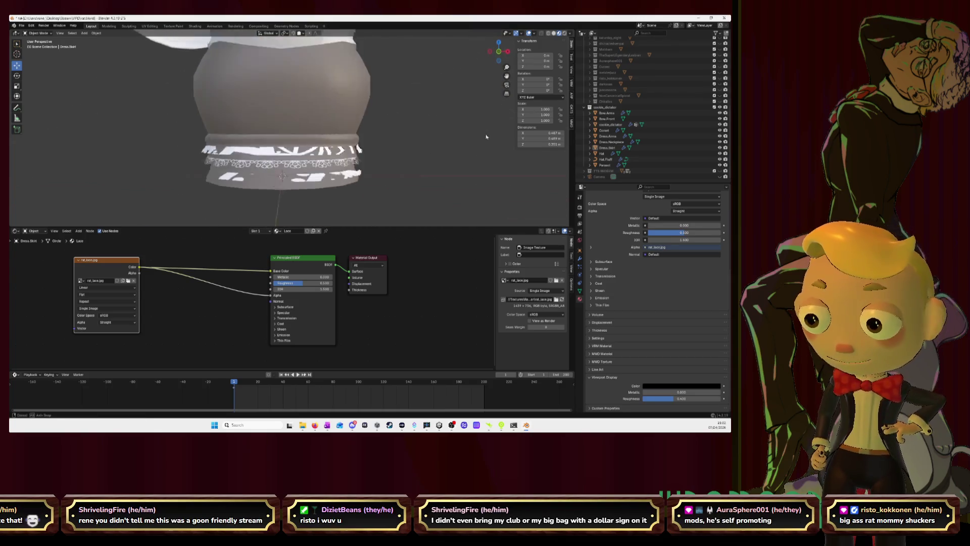
{"action": "left_click", "coordinate": [504, 66]}
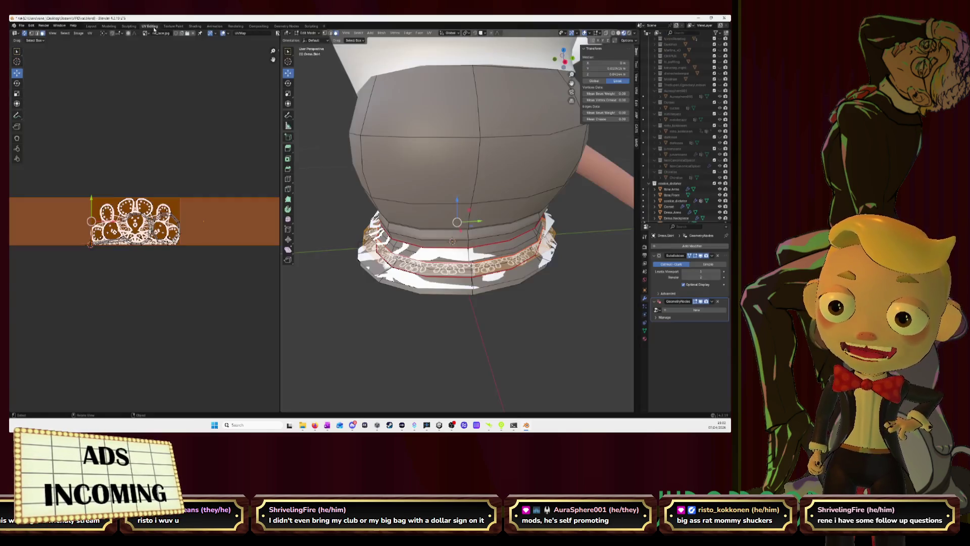
{"action": "left_click", "coordinate": [149, 27]}
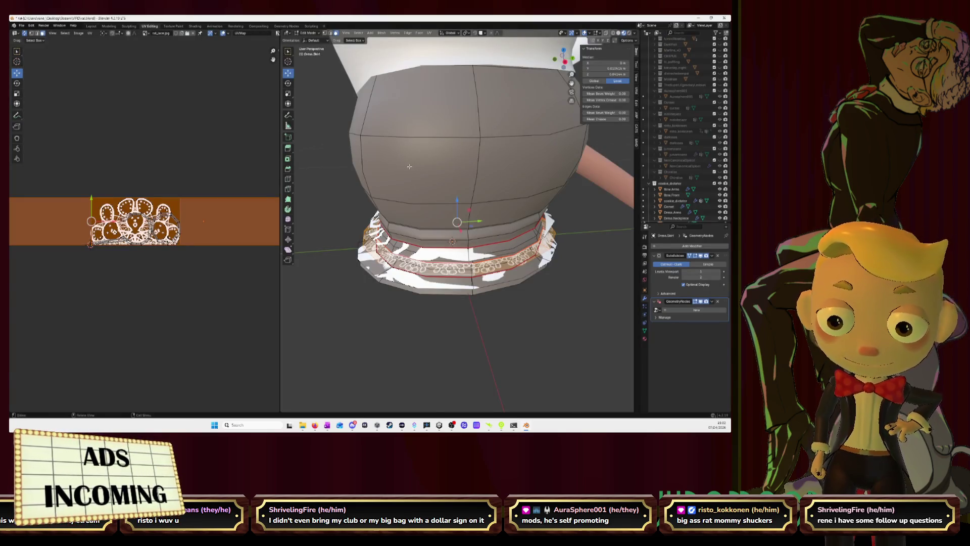
{"action": "scroll", "coordinate": [218, 220], "scroll_direction": "up", "scroll_amount": 1}
{"action": "scroll", "coordinate": [218, 219], "scroll_direction": "up", "scroll_amount": 1}
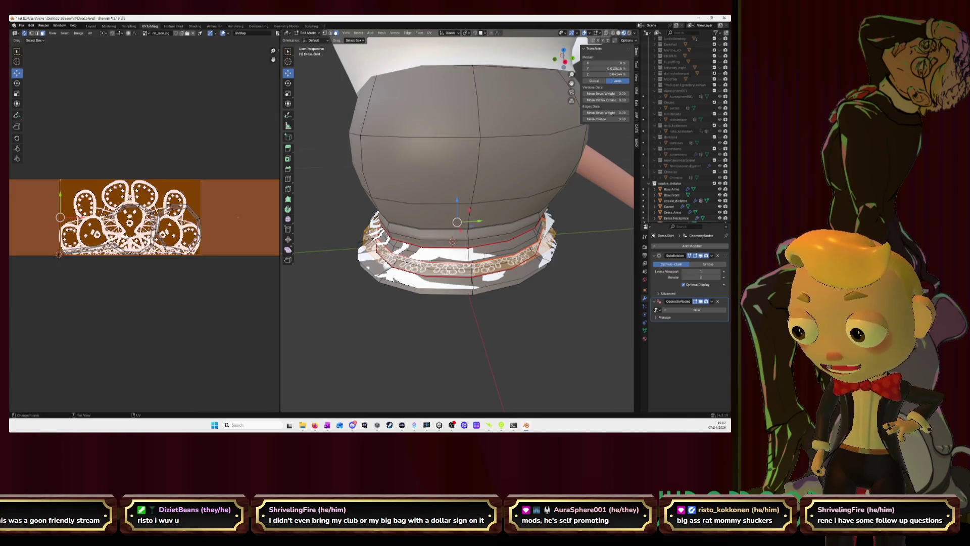
{"action": "scroll", "coordinate": [218, 220], "scroll_direction": "up", "scroll_amount": 1}
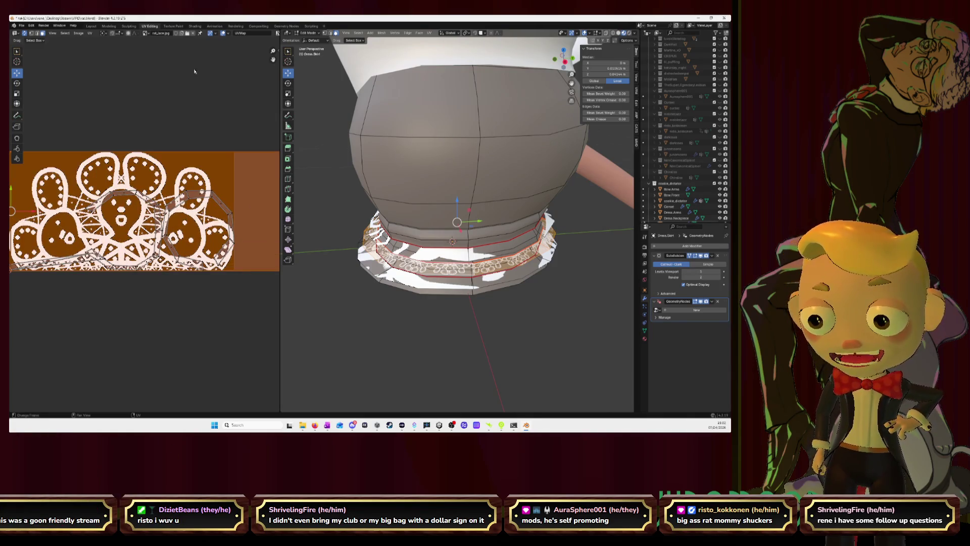
Reload the lace image, frame it, select the skirt band face and bring up UV operations
{"action": "key", "text": "alt+r"}
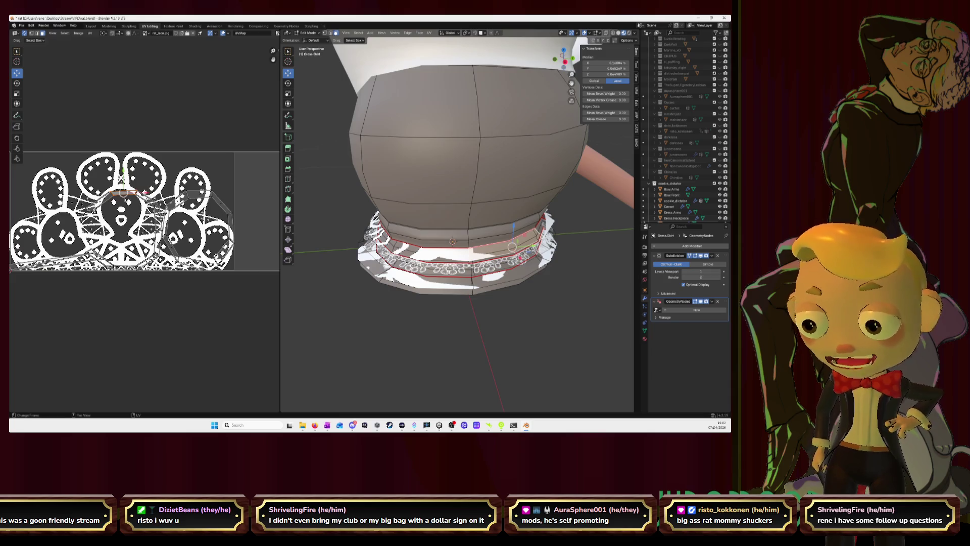
{"action": "key", "text": "KP_Decimal"}
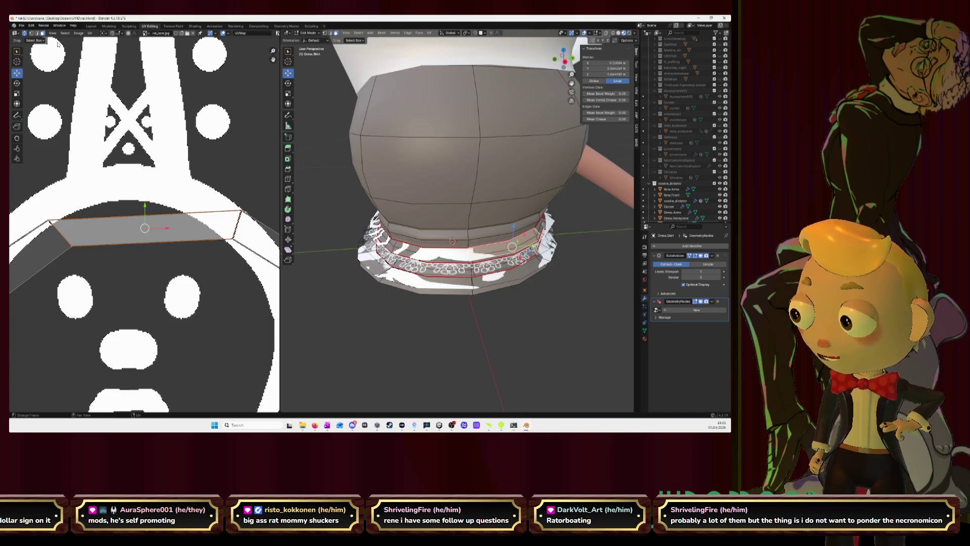
{"action": "left_click", "coordinate": [512, 246]}
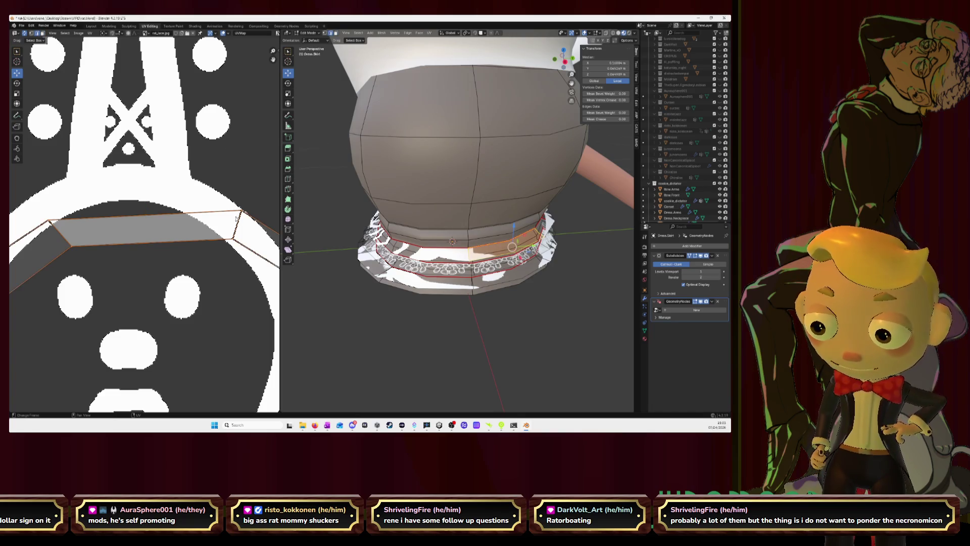
{"action": "left_click", "coordinate": [470, 241]}
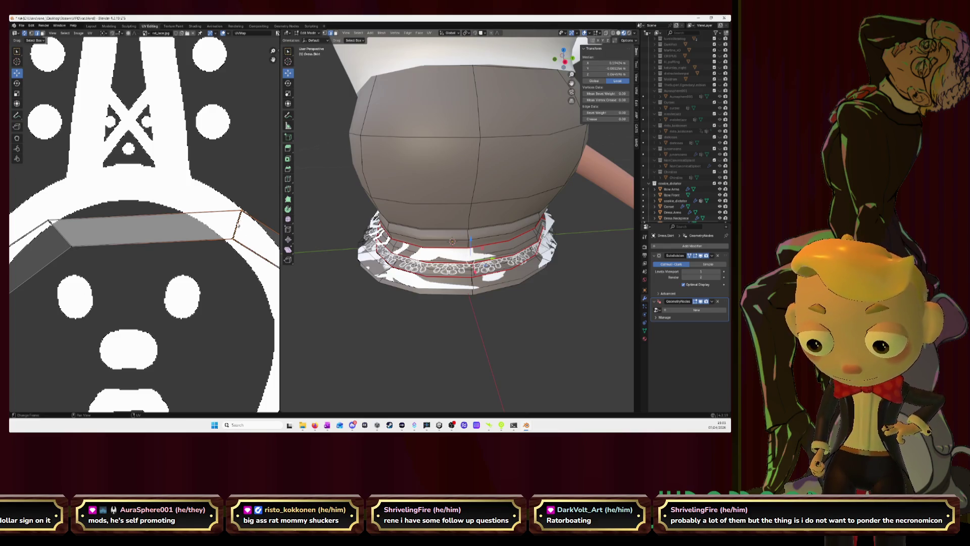
{"action": "key", "text": "u"}
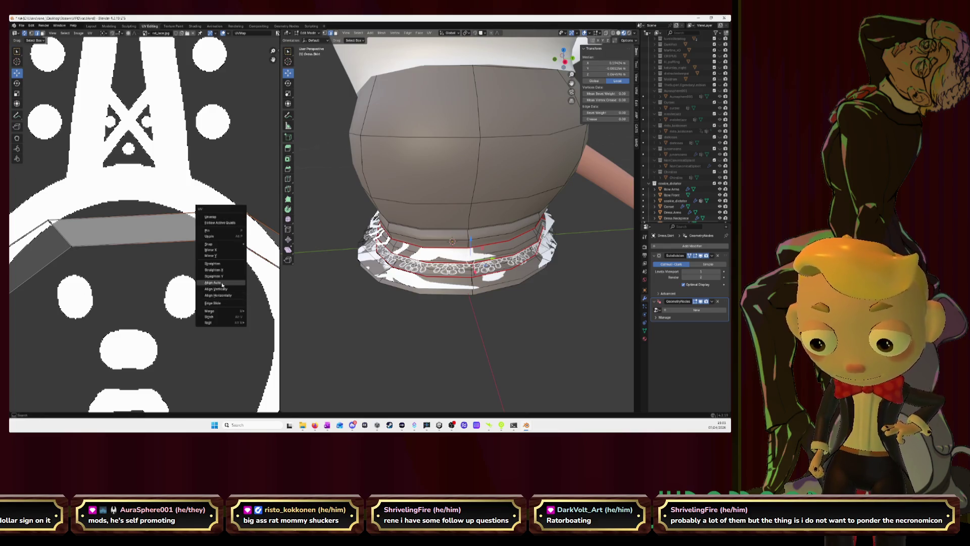
Align the band's UV strip and its bottom edge straight, cancelling a stray vertex move
{"action": "left_click", "coordinate": [220, 282]}
{"action": "key", "text": "u"}
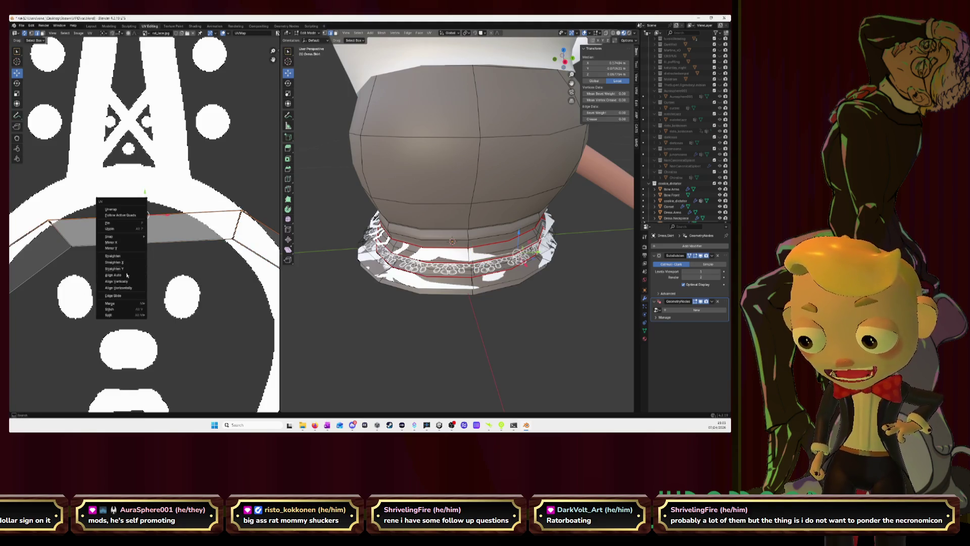
{"action": "left_click", "coordinate": [122, 274]}
{"action": "left_click", "coordinate": [168, 244]}
{"action": "key", "text": "u"}
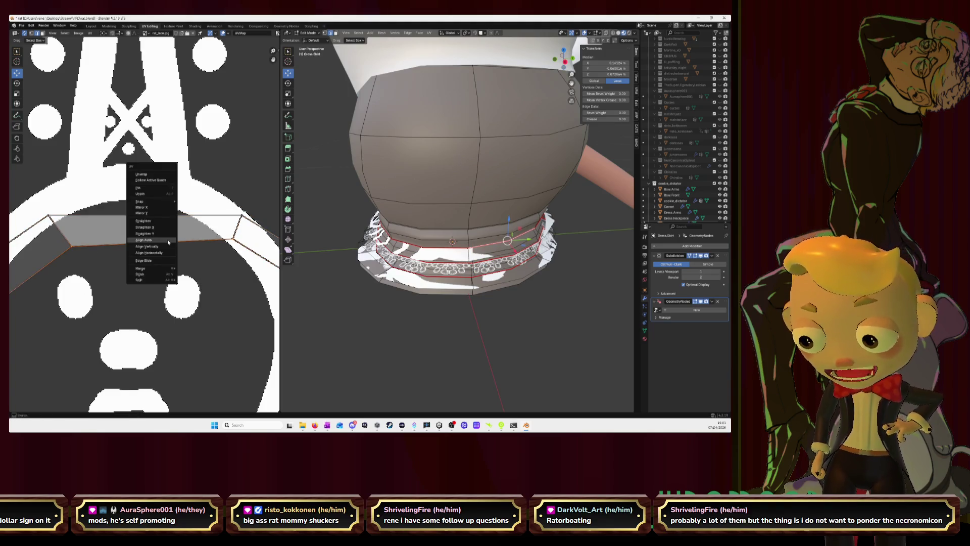
{"action": "left_click", "coordinate": [168, 242]}
{"action": "scroll", "coordinate": [169, 241], "scroll_direction": "down", "scroll_amount": 3}
{"action": "scroll", "coordinate": [168, 241], "scroll_direction": "down", "scroll_amount": 2}
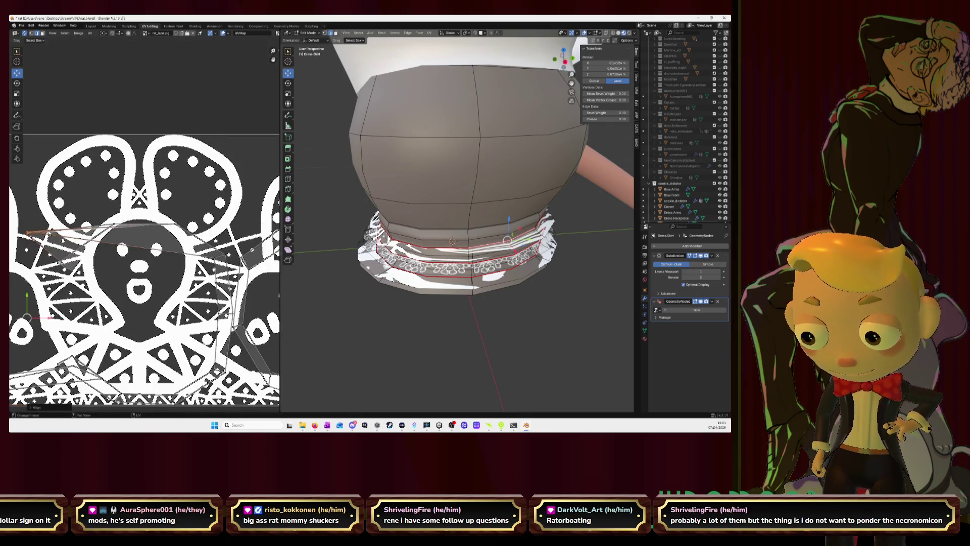
{"action": "key", "text": "g"}
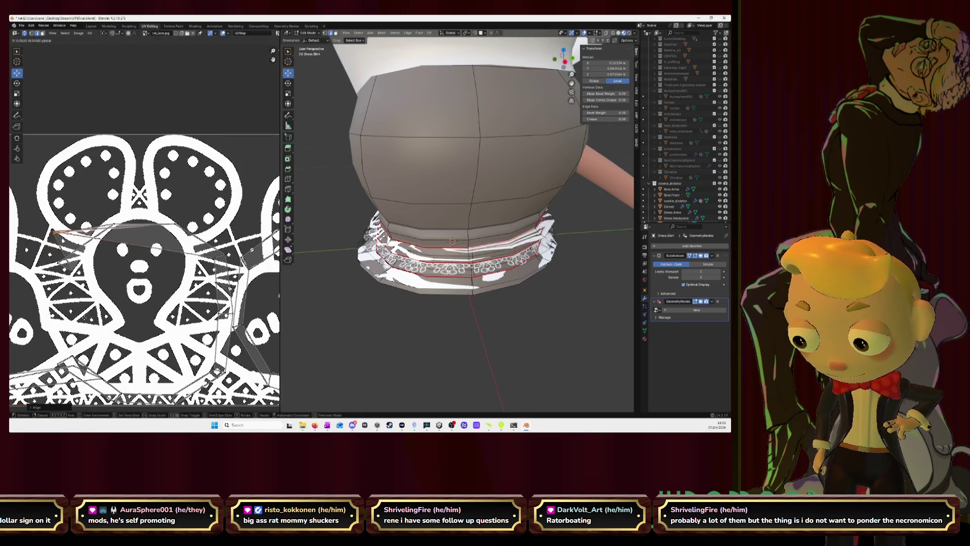
{"action": "scroll", "coordinate": [141, 241], "scroll_direction": "up", "scroll_amount": 3}
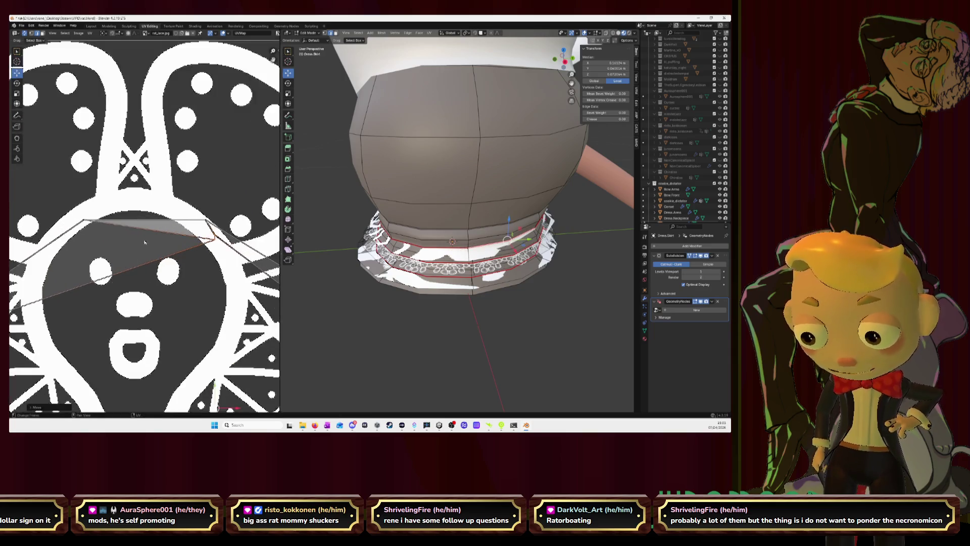
{"action": "key", "text": "Escape"}
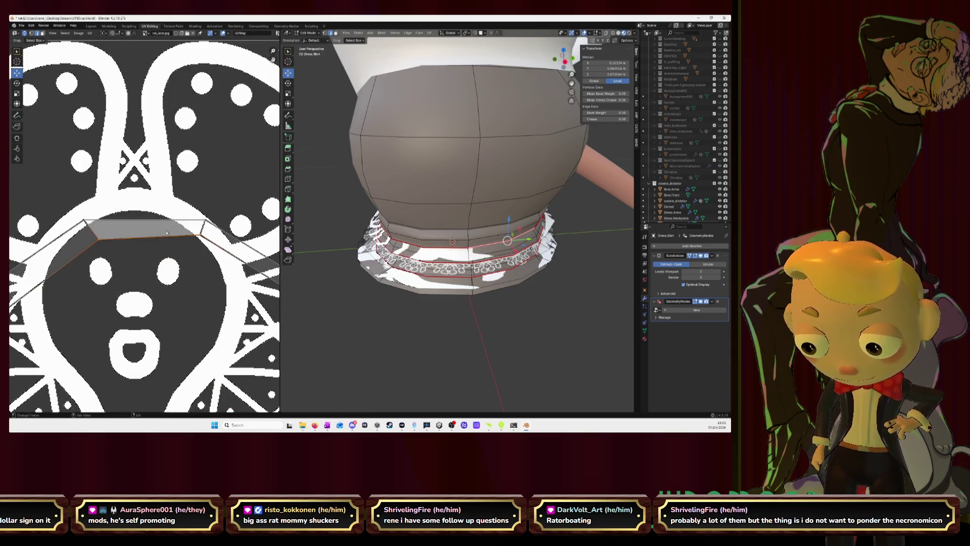
Straighten the UV strip into one line and slide it right across the lace
{"action": "key", "text": "u"}
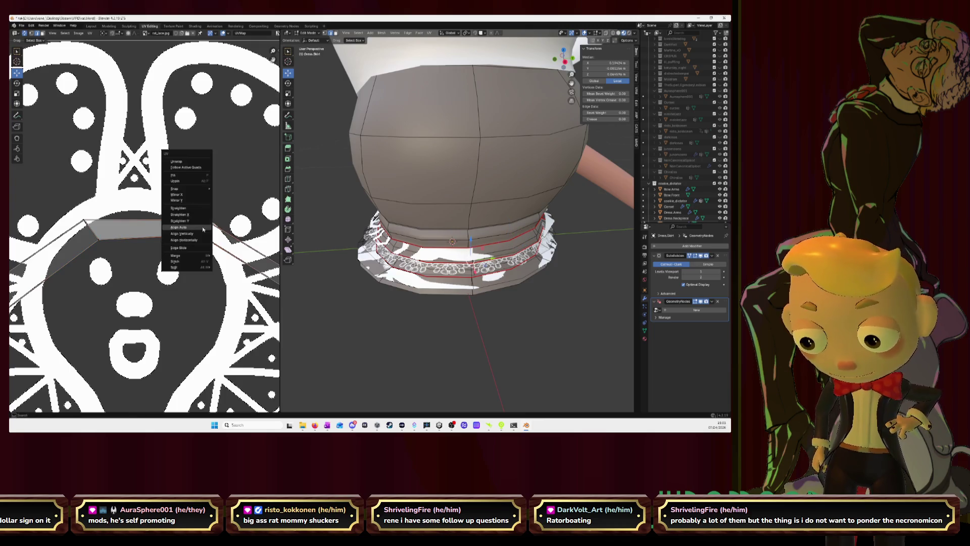
{"action": "left_click", "coordinate": [203, 229]}
{"action": "scroll", "coordinate": [152, 243], "scroll_direction": "down", "scroll_amount": 2}
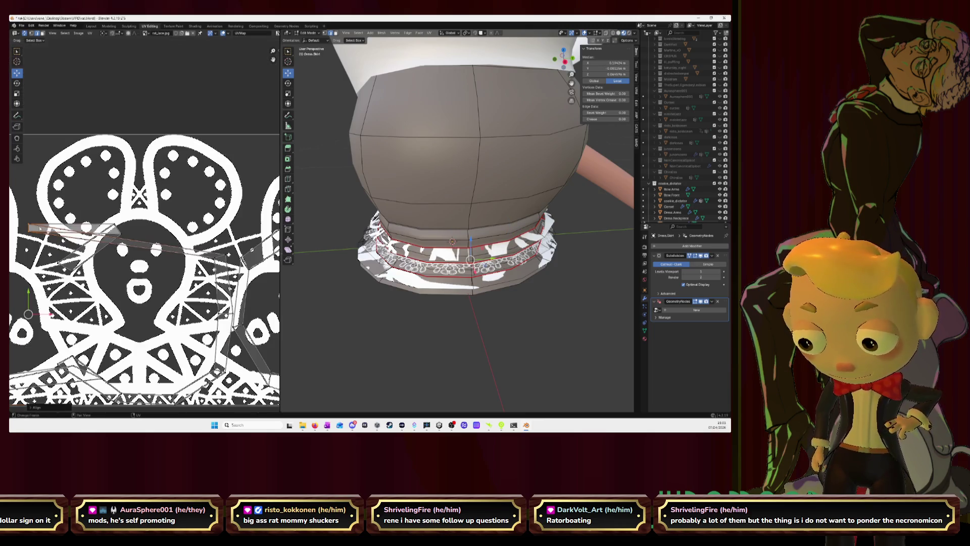
{"action": "key", "text": "g"}
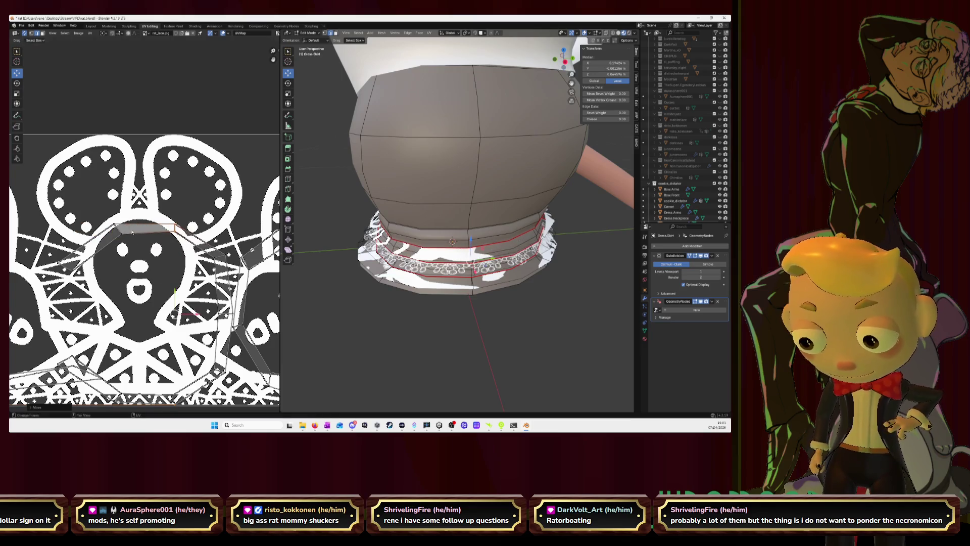
{"action": "right_click", "coordinate": [129, 236]}
{"action": "left_click", "coordinate": [129, 236]}
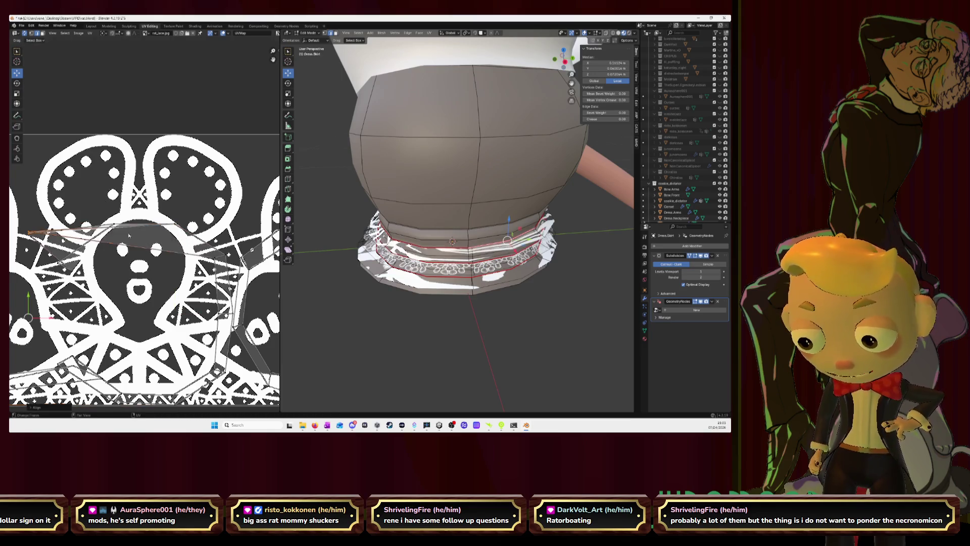
{"action": "key", "text": "g"}
{"action": "left_click", "coordinate": [141, 237]}
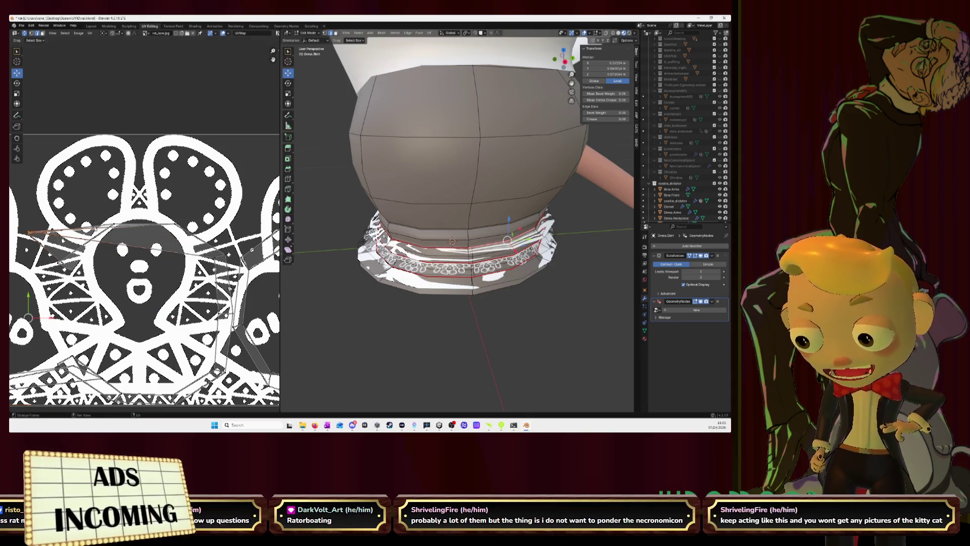
Select another part of the band and re-unwrap its UVs
{"action": "left_click", "coordinate": [549, 228]}
{"action": "key", "text": "u"}
{"action": "left_click", "coordinate": [99, 161]}
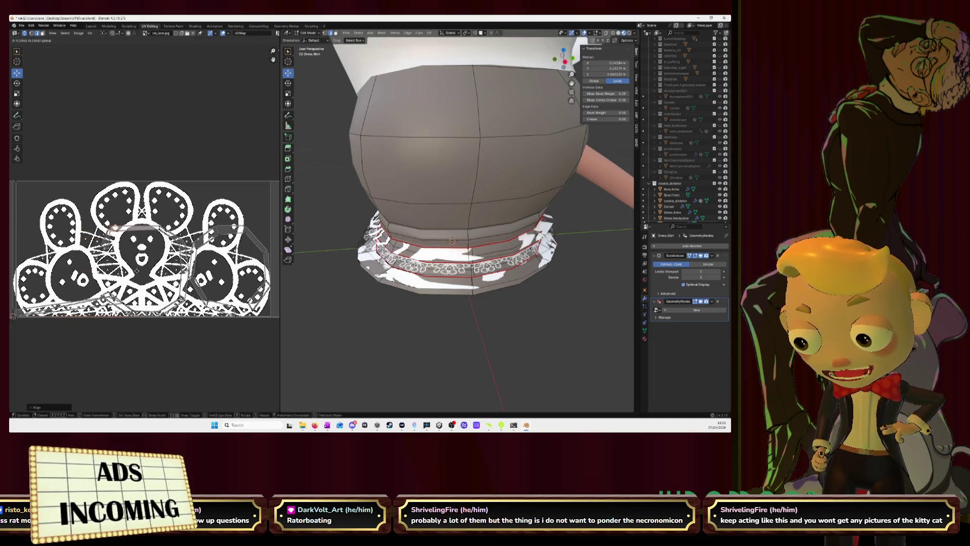
{"action": "scroll", "coordinate": [145, 231], "scroll_direction": "up", "scroll_amount": 5}
Align the band's UV island horizontally into a rectangle over the lace image
{"action": "right_click", "coordinate": [144, 231]}
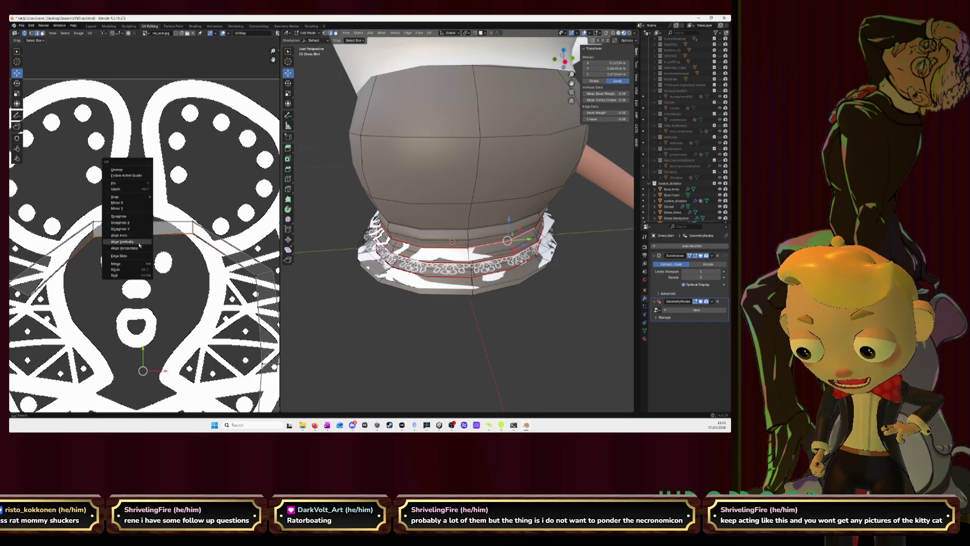
{"action": "left_click", "coordinate": [140, 251]}
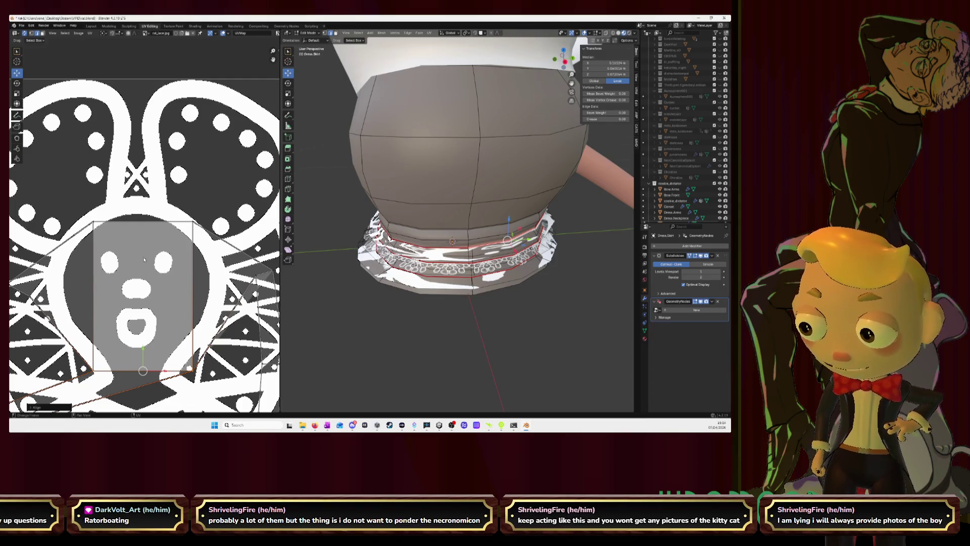
{"action": "scroll", "coordinate": [144, 259], "scroll_direction": "down", "scroll_amount": 3}
{"action": "scroll", "coordinate": [144, 260], "scroll_direction": "down", "scroll_amount": 2}
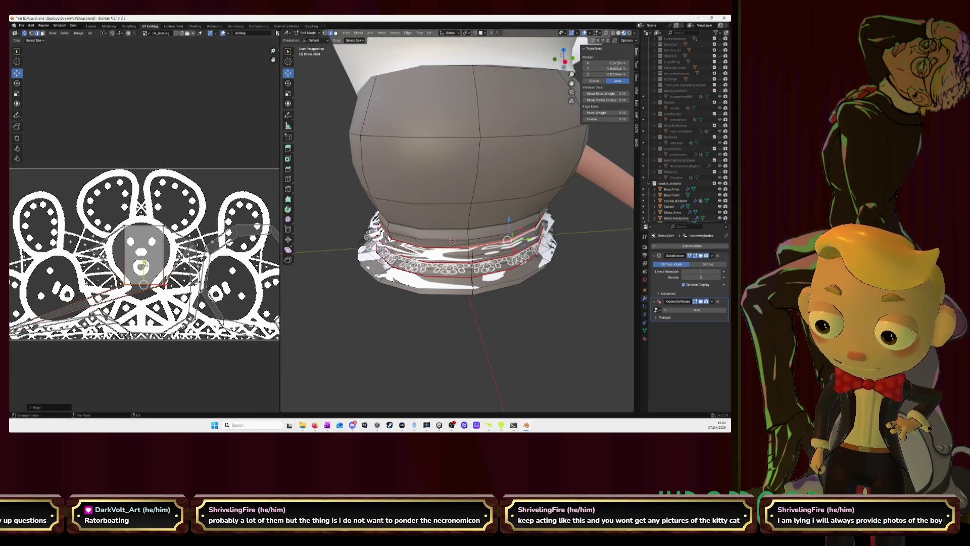
{"action": "scroll", "coordinate": [143, 250], "scroll_direction": "down", "scroll_amount": 2}
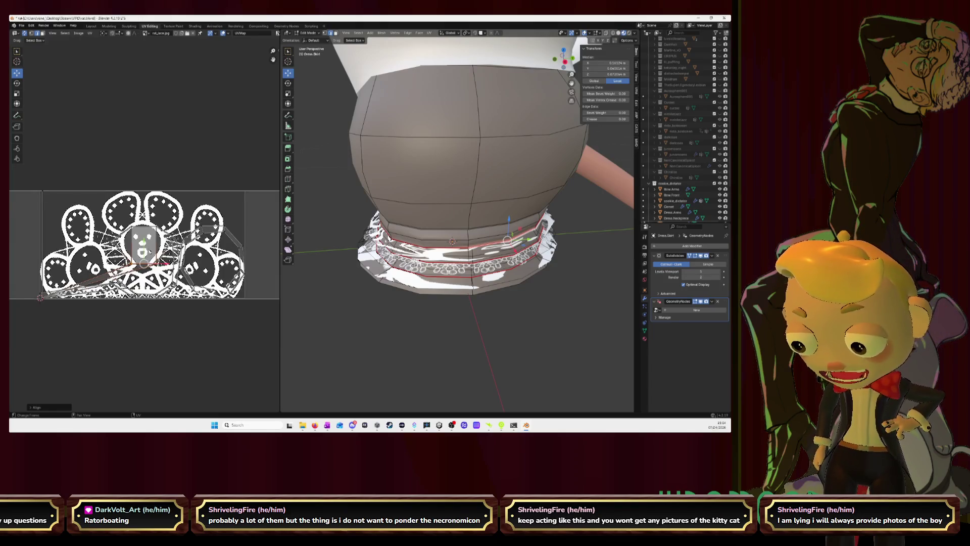
{"action": "scroll", "coordinate": [143, 249], "scroll_direction": "down", "scroll_amount": 2}
{"action": "scroll", "coordinate": [144, 231], "scroll_direction": "up", "scroll_amount": 2}
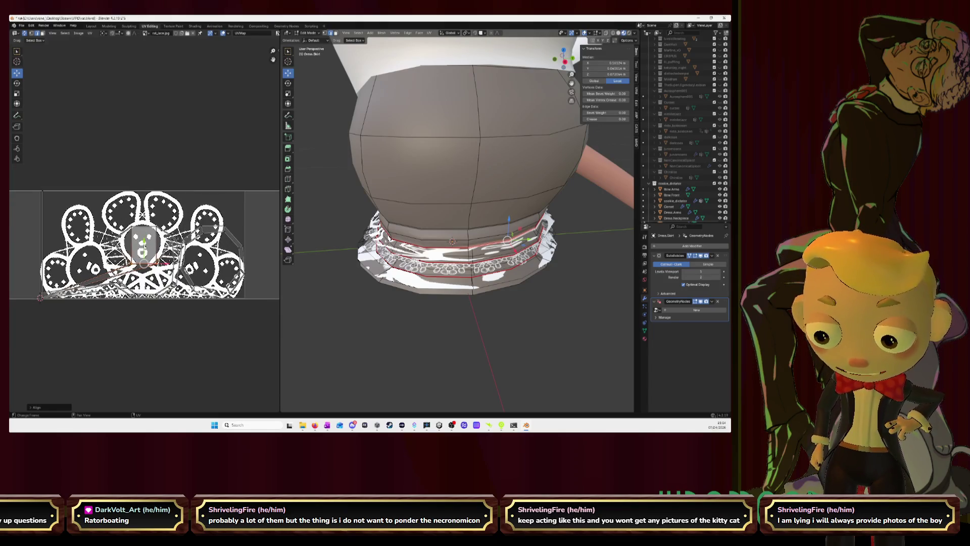
{"action": "mouse_move", "coordinate": [454, 319]}
{"action": "middle_mouse_down"}
{"action": "mouse_move", "coordinate": [447, 258]}
{"action": "mouse_move", "coordinate": [456, 244]}
{"action": "middle_mouse_up"}
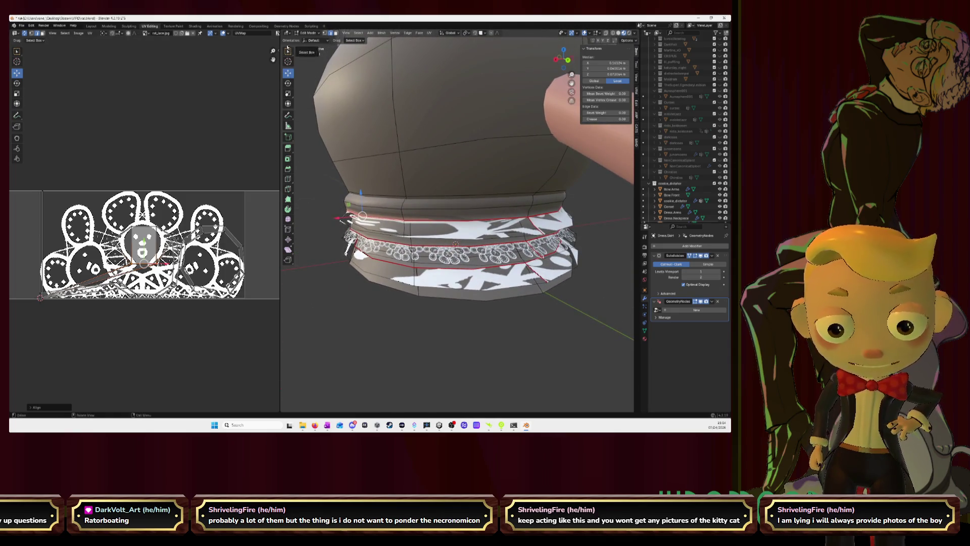
Select the upper skirt band's face loop and unwrap it with Follow Active Quads
{"action": "left_click", "coordinate": [413, 162]}
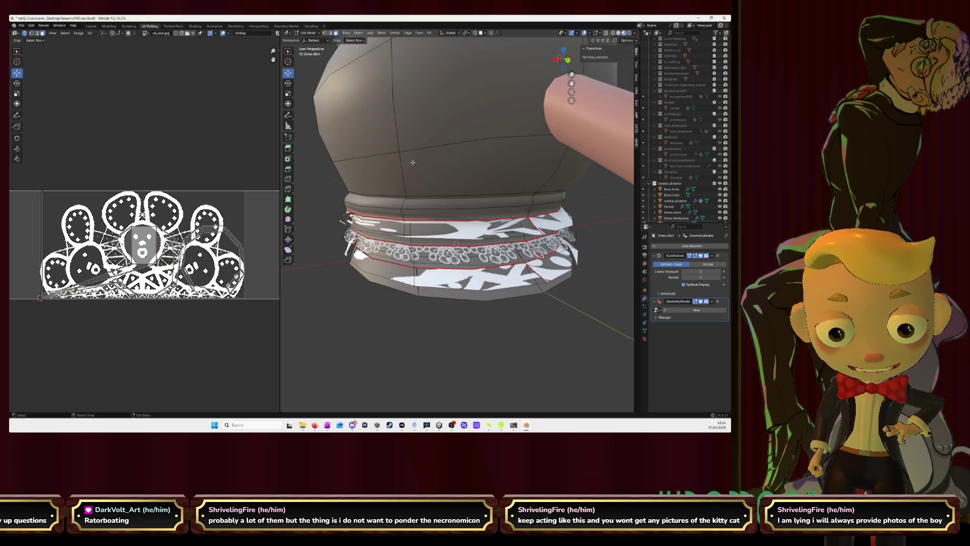
{"action": "left_click", "coordinate": [406, 227], "text": "alt"}
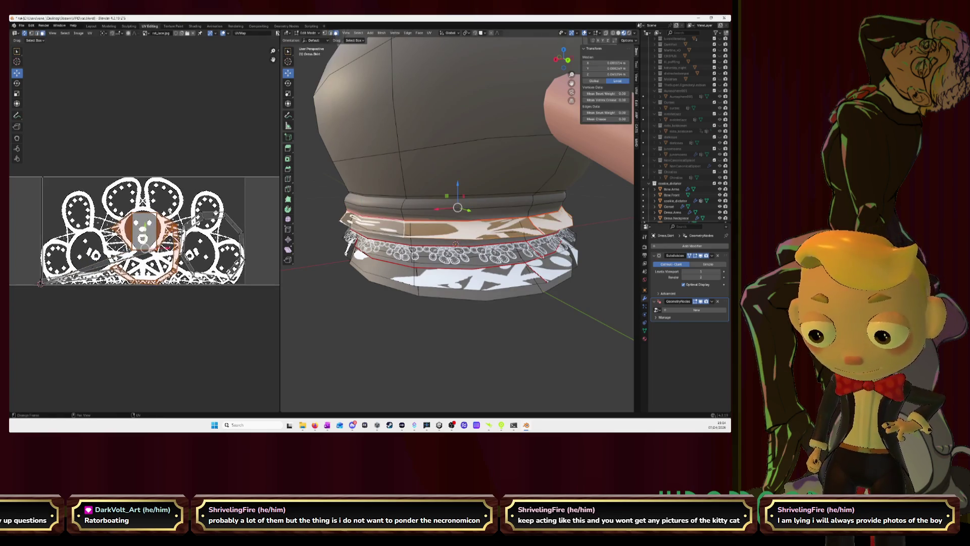
{"action": "scroll", "coordinate": [139, 164], "scroll_direction": "up", "scroll_amount": 3}
{"action": "key", "text": "u"}
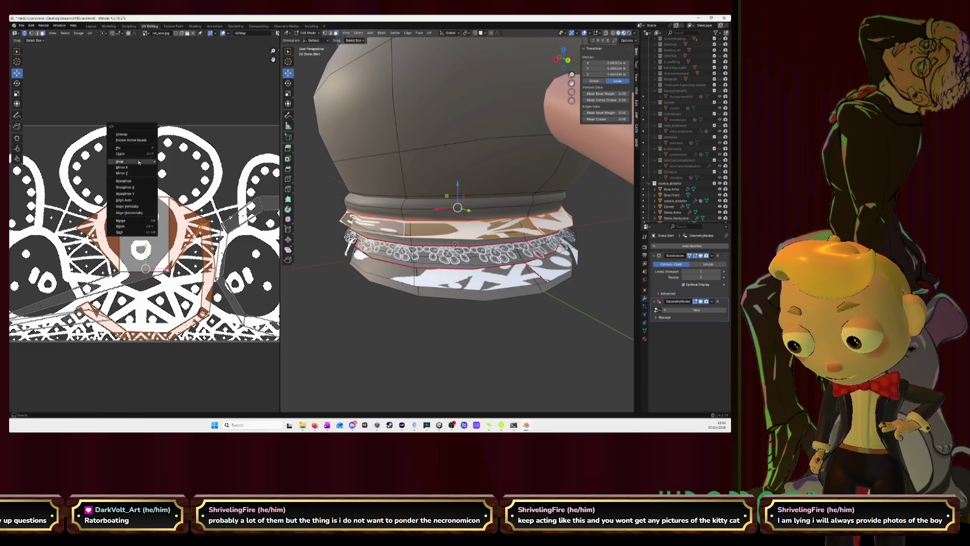
{"action": "left_click", "coordinate": [131, 139]}
{"action": "scroll", "coordinate": [144, 227], "scroll_direction": "down", "scroll_amount": 4}
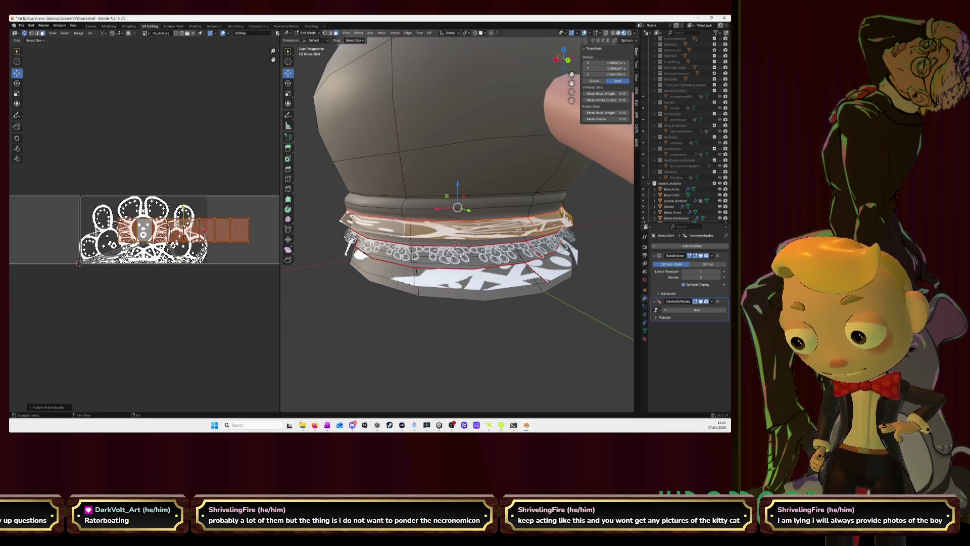
Move and enlarge the band's UV strip over the lace image
{"action": "key", "text": "s"}
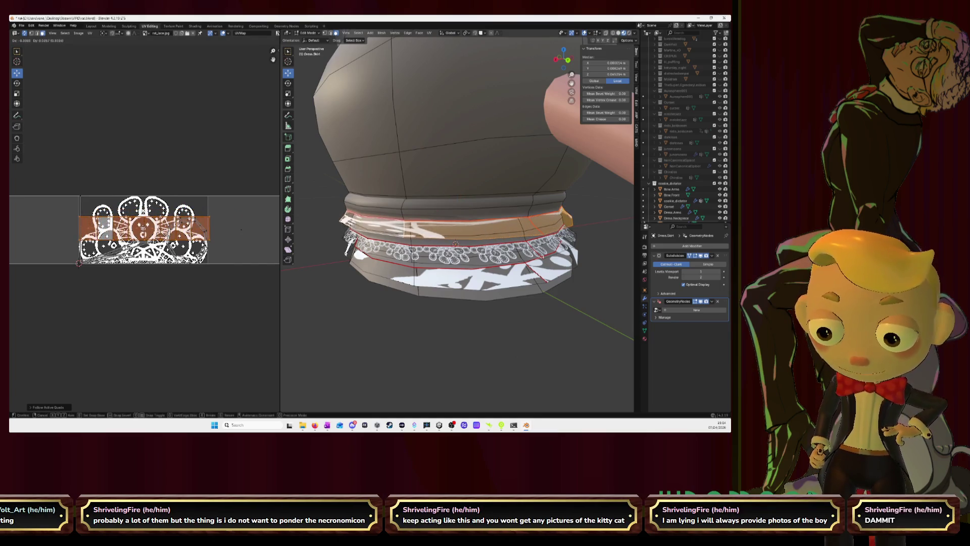
{"action": "left_click", "coordinate": [241, 229]}
{"action": "key", "text": "s"}
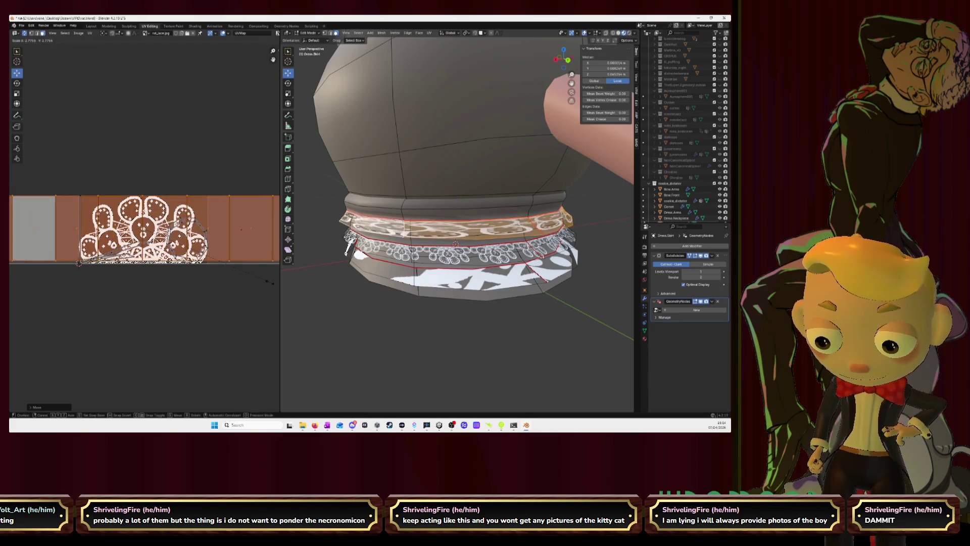
{"action": "left_click", "coordinate": [319, 263]}
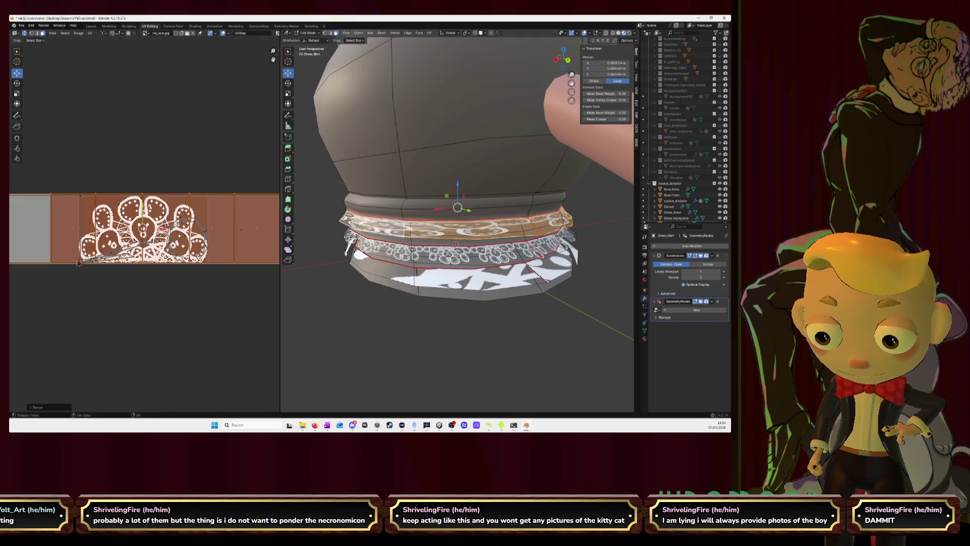
{"action": "key", "text": "g"}
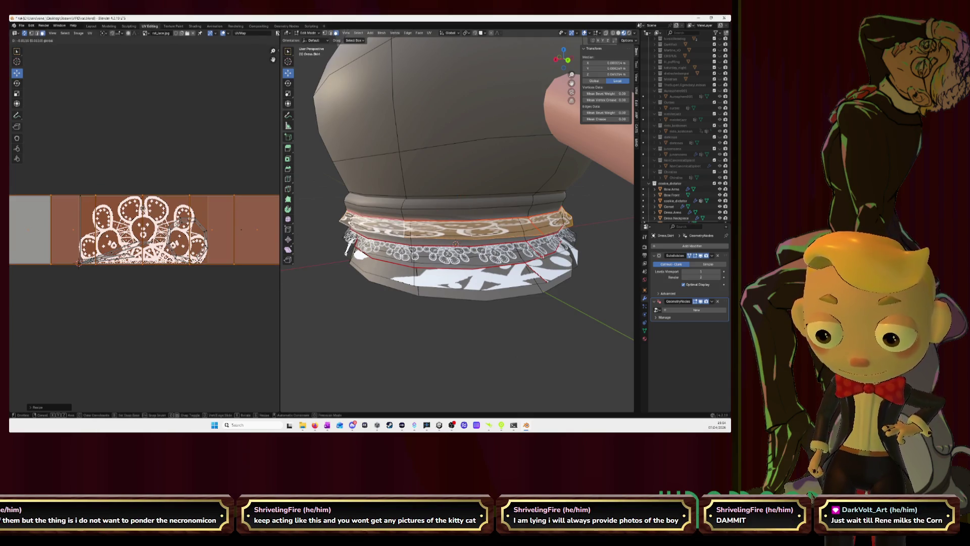
{"action": "left_click", "coordinate": [143, 209]}
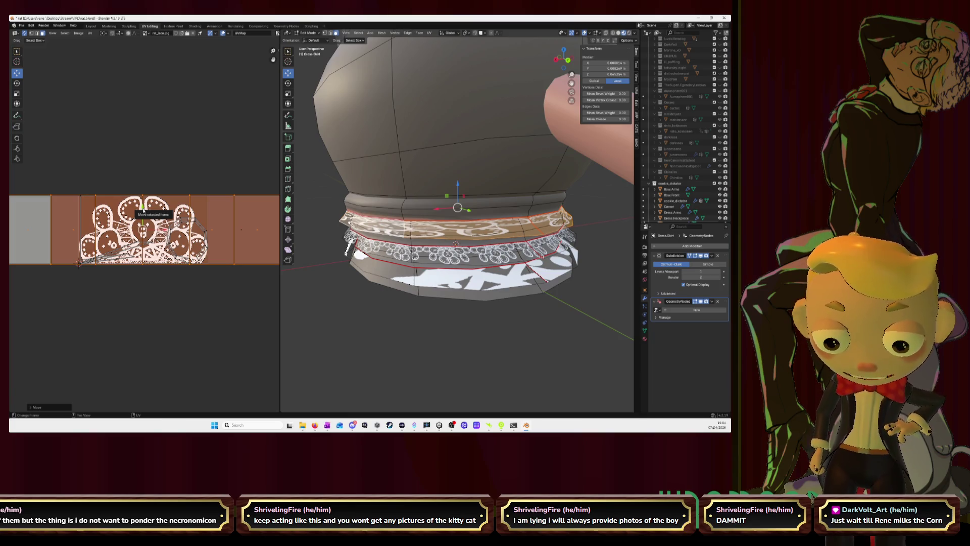
Stretch and resize the UV strip so the lace motifs fit the band
{"action": "key", "text": "s"}
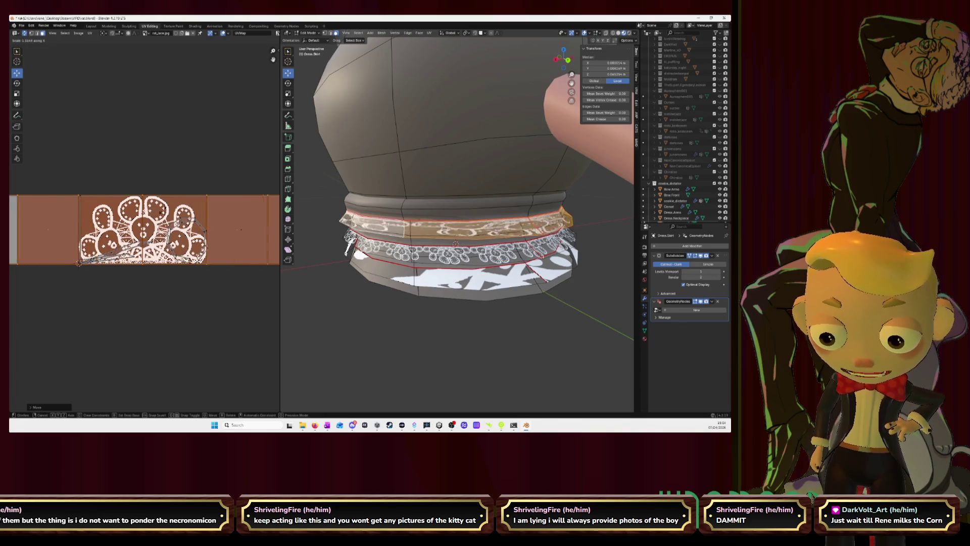
{"action": "left_click", "coordinate": [79, 262]}
{"action": "key", "text": "s"}
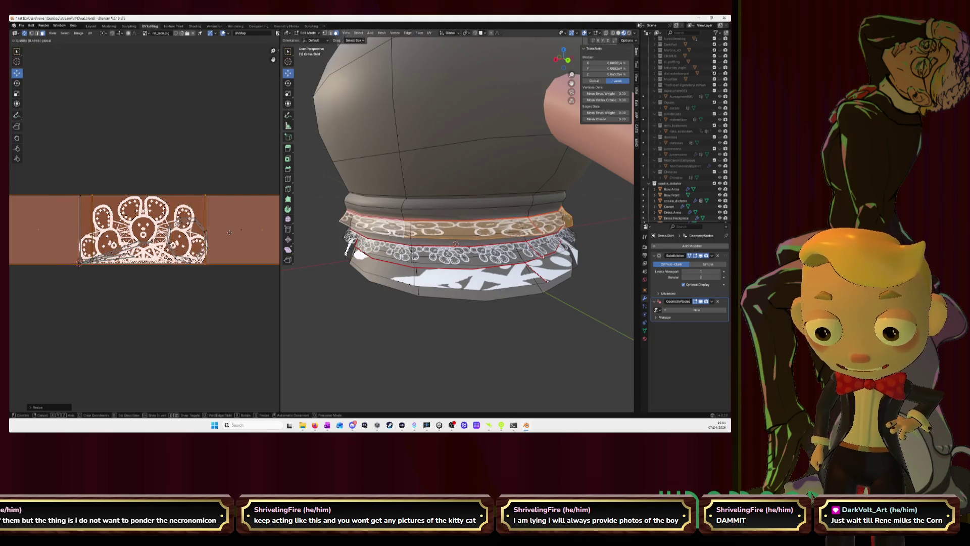
{"action": "left_click", "coordinate": [231, 233]}
{"action": "key", "text": "s"}
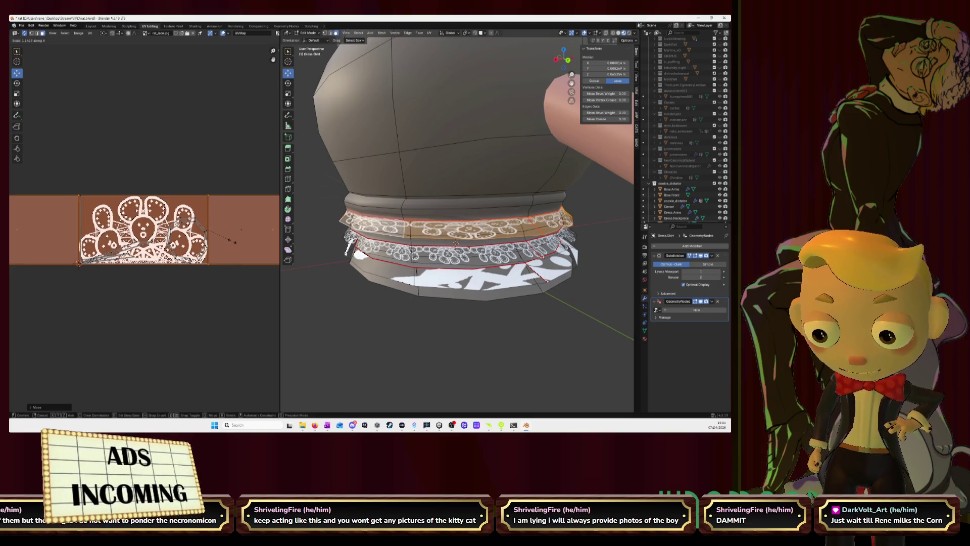
{"action": "left_click", "coordinate": [235, 242]}
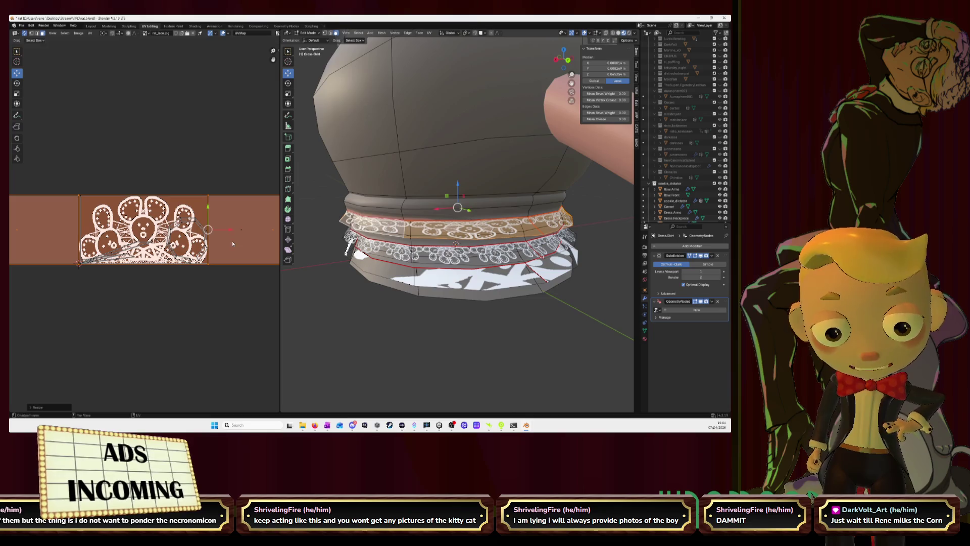
Scale the band's UV island into a long thin strip across the lace
{"action": "mouse_move", "coordinate": [442, 278]}
{"action": "middle_mouse_down"}
{"action": "mouse_move", "coordinate": [347, 260]}
{"action": "mouse_move", "coordinate": [585, 39]}
{"action": "middle_mouse_up"}
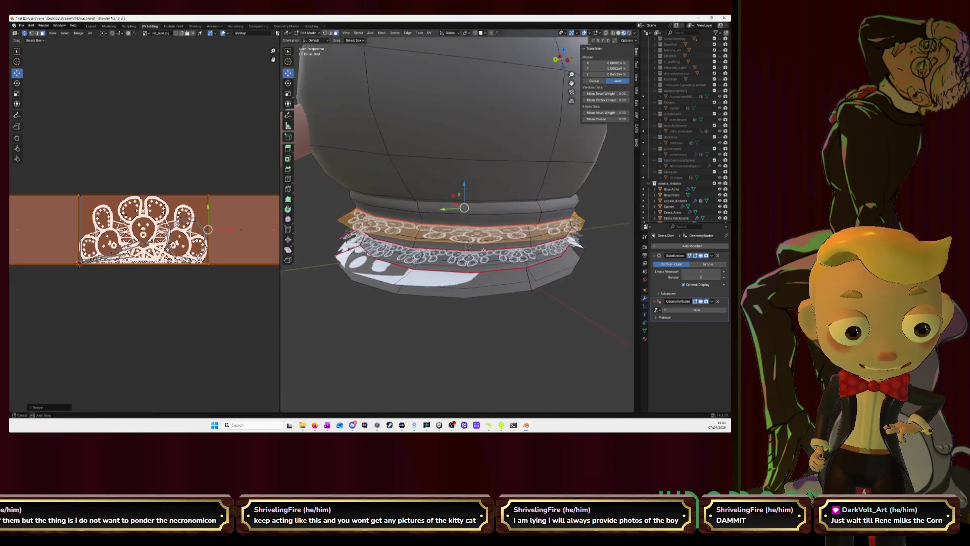
{"action": "scroll", "coordinate": [334, 276], "scroll_direction": "up", "scroll_amount": 6}
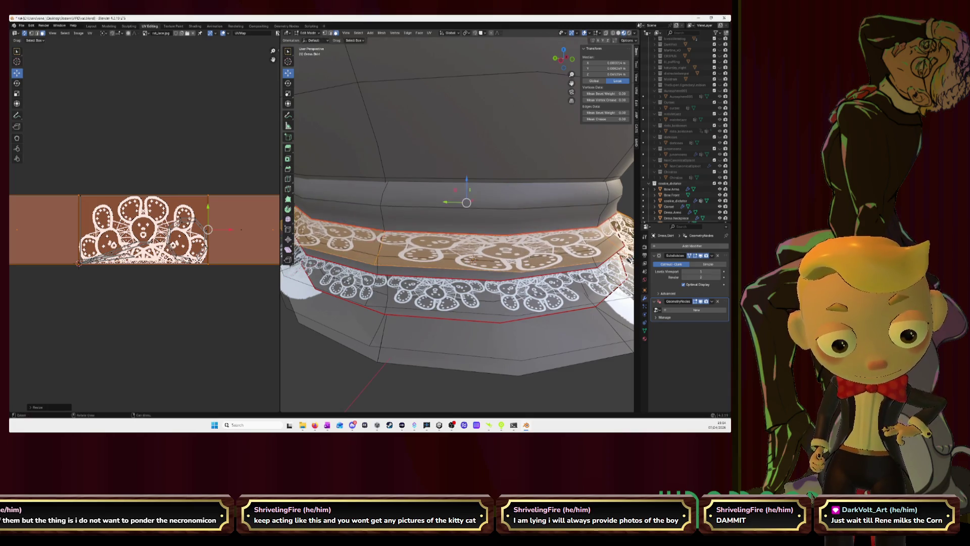
{"action": "key", "text": "s"}
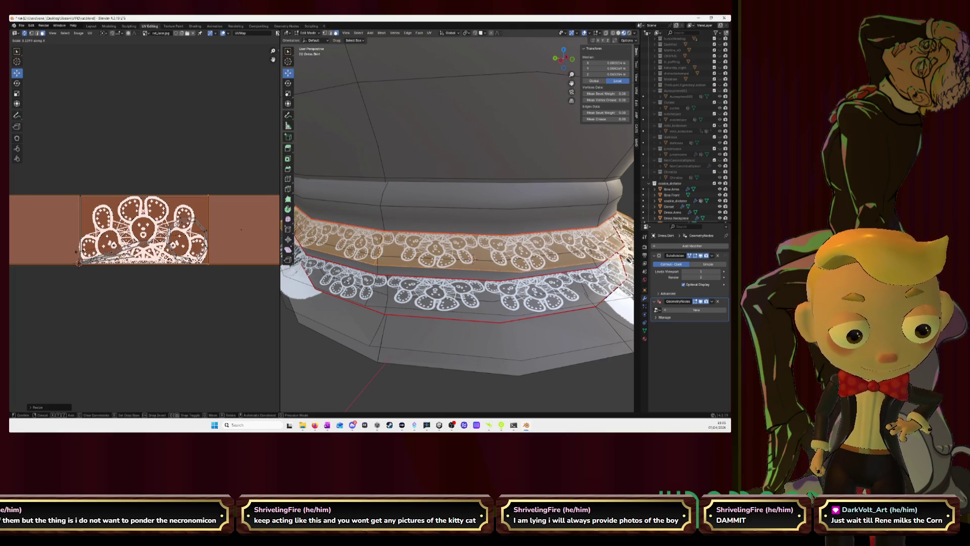
{"action": "left_click", "coordinate": [81, 257]}
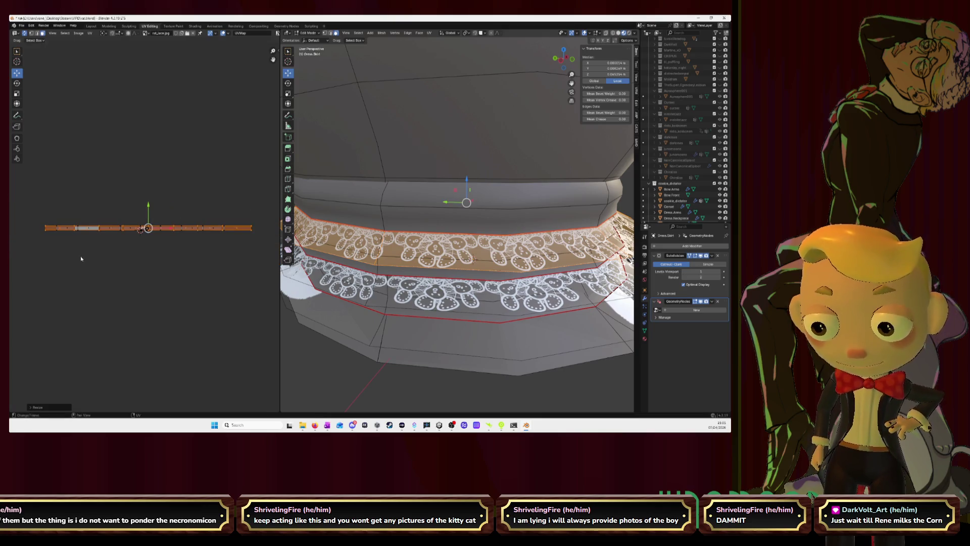
Scale the band's UV strip along X only so the lace spreads wider along the band
{"action": "middle_click_drag", "start_coordinate": [455, 228], "coordinate": [455, 190]}
{"action": "middle_click_drag", "start_coordinate": [455, 228], "coordinate": [480, 269]}
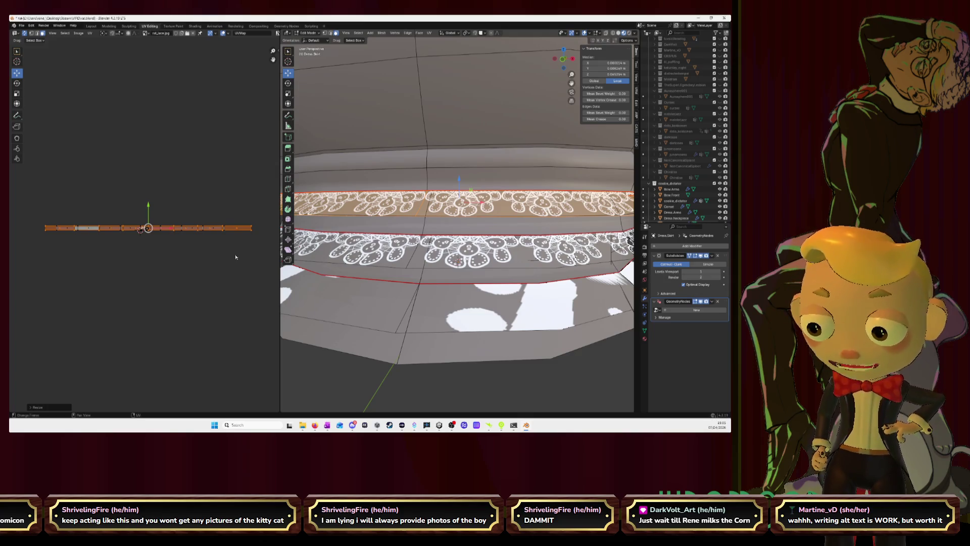
{"action": "key", "text": "s"}
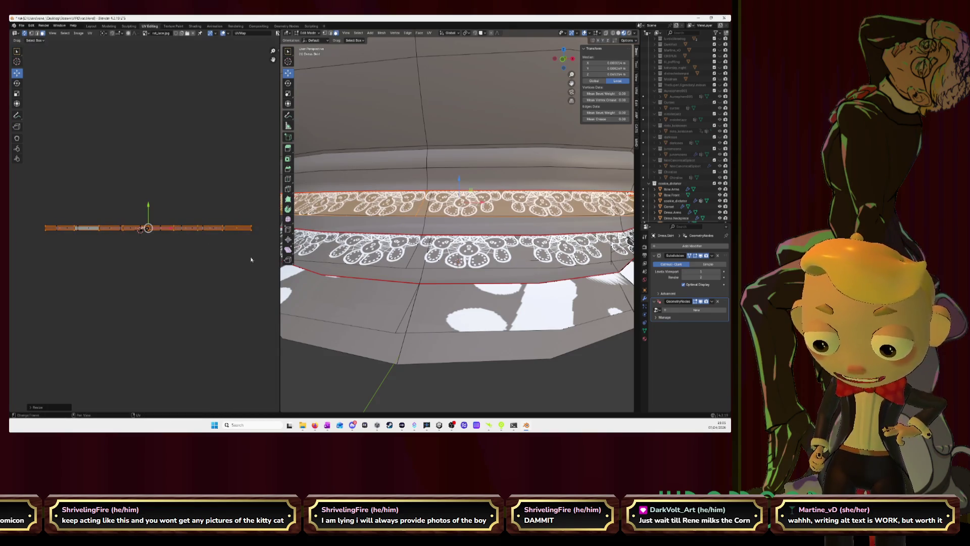
{"action": "key", "text": "s"}
{"action": "key", "text": "x"}
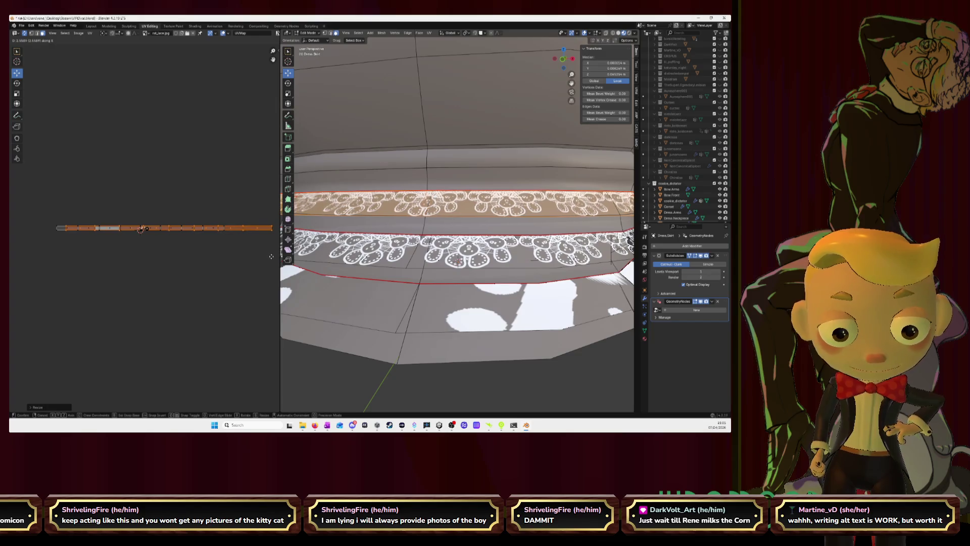
{"action": "left_click", "coordinate": [272, 257]}
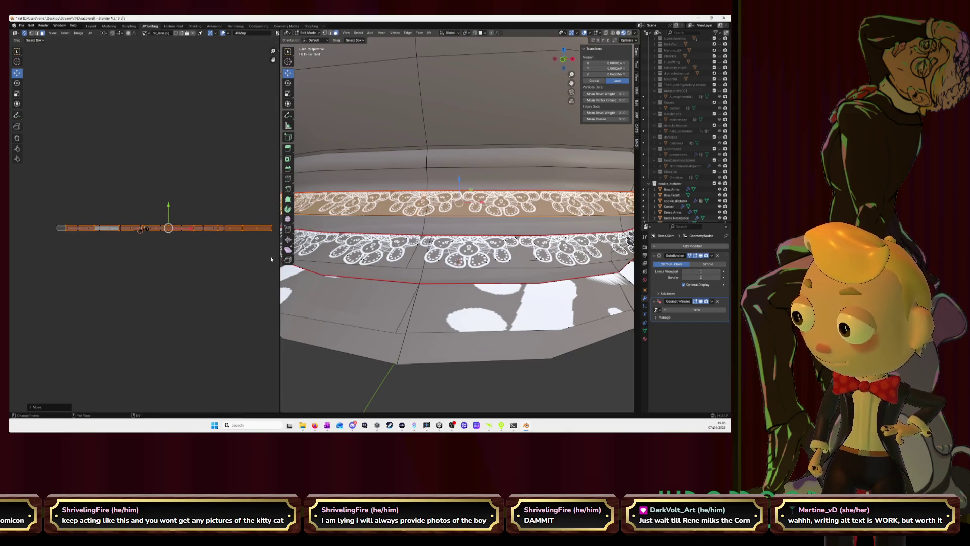
{"action": "scroll", "coordinate": [455, 227], "scroll_direction": "down", "scroll_amount": 4}
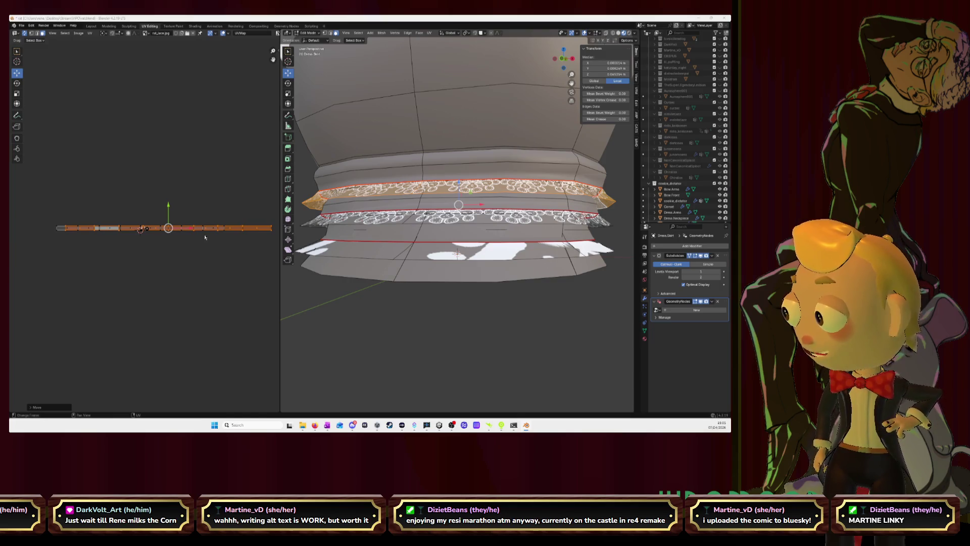
Switch over to the Firefox browser window
{"action": "key", "text": "alt+Tab"}
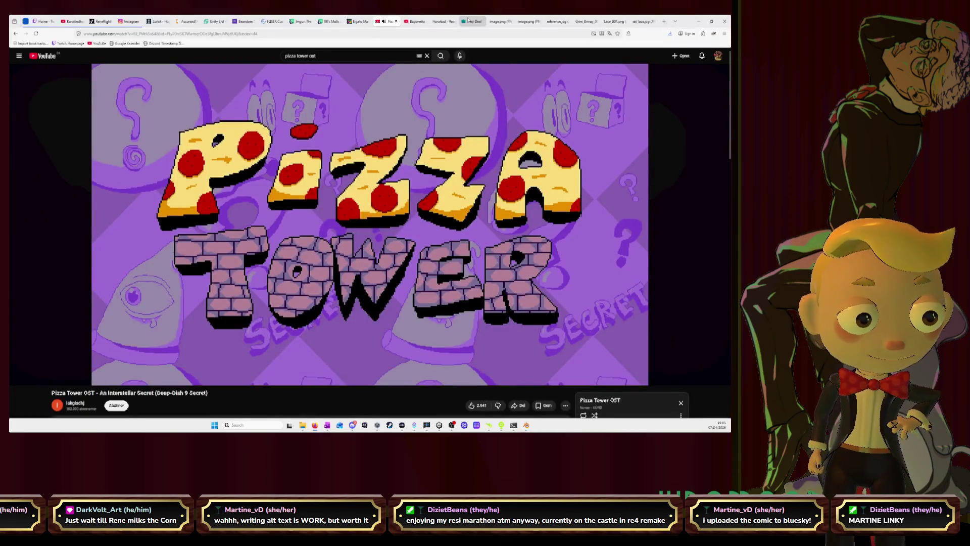
Bring up the browser tab with the PDF comic and its Bluesky post
{"action": "left_click", "coordinate": [440, 22]}
{"action": "scroll", "coordinate": [542, 171], "scroll_direction": "up", "scroll_amount": 5}
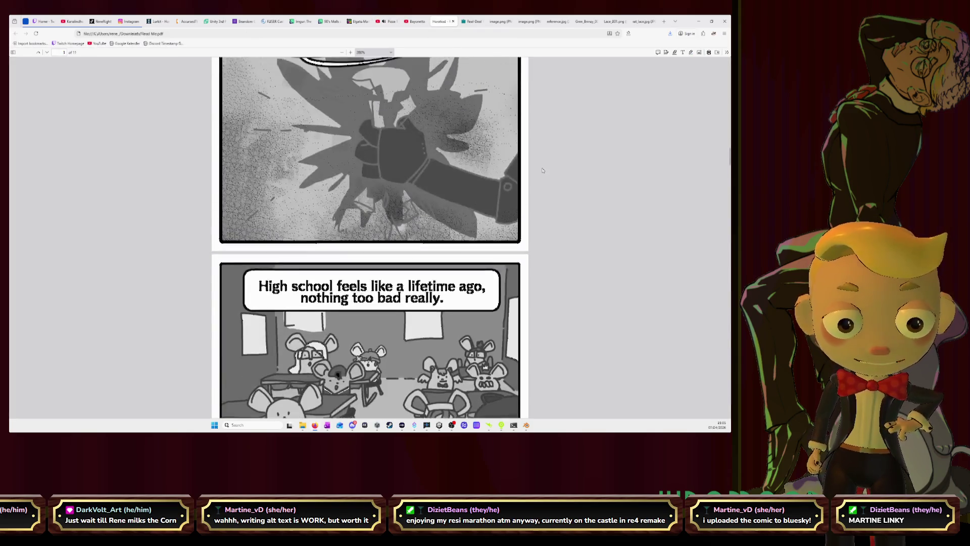
{"action": "scroll", "coordinate": [542, 171], "scroll_direction": "up", "scroll_amount": 5}
{"action": "scroll", "coordinate": [543, 171], "scroll_direction": "up", "scroll_amount": 5}
{"action": "scroll", "coordinate": [542, 170], "scroll_direction": "up", "scroll_amount": 5}
{"action": "scroll", "coordinate": [542, 170], "scroll_direction": "up", "scroll_amount": 5}
{"action": "scroll", "coordinate": [542, 170], "scroll_direction": "up", "scroll_amount": 5}
{"action": "scroll", "coordinate": [542, 170], "scroll_direction": "up", "scroll_amount": 5}
{"action": "scroll", "coordinate": [542, 171], "scroll_direction": "up", "scroll_amount": 5}
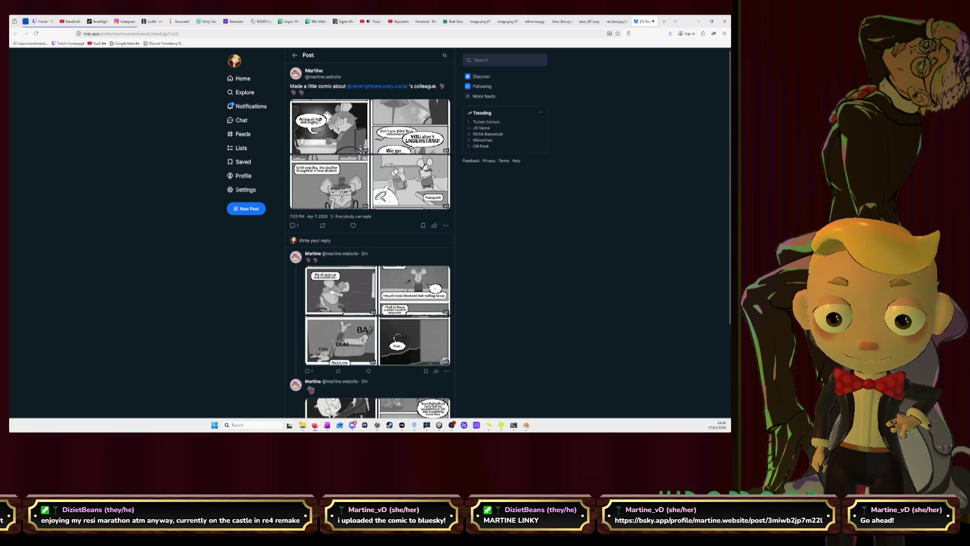
Like the comic post and start a quote post of it
{"action": "left_click", "coordinate": [354, 226]}
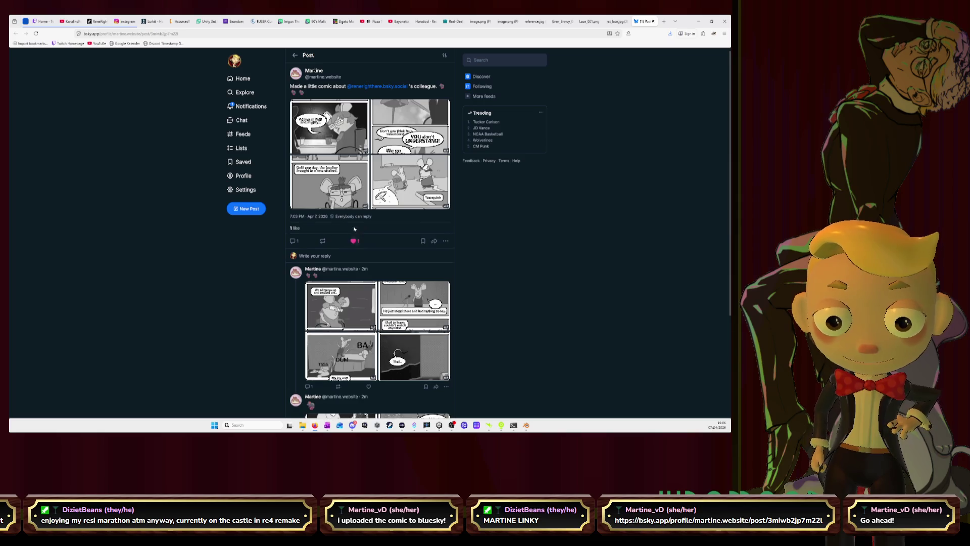
{"action": "left_click", "coordinate": [324, 242]}
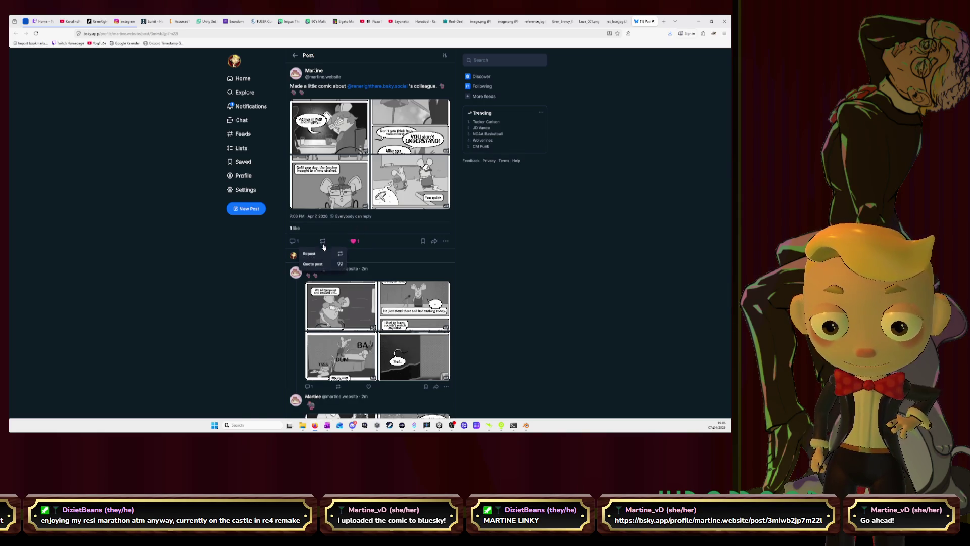
{"action": "left_click", "coordinate": [319, 265]}
{"action": "type", "text": "Martine is so cool, she made a comic about the dru"}
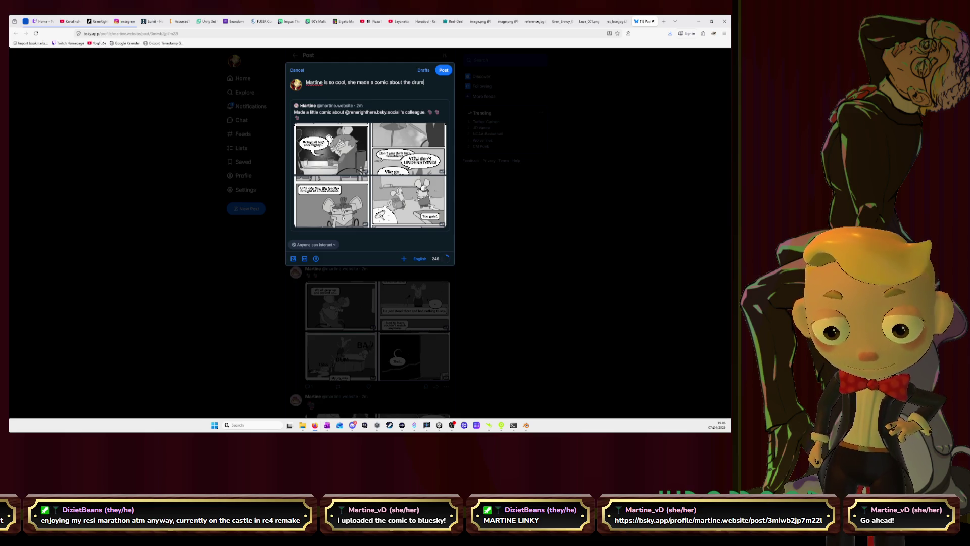
{"action": "type", "text": "mer in my"}
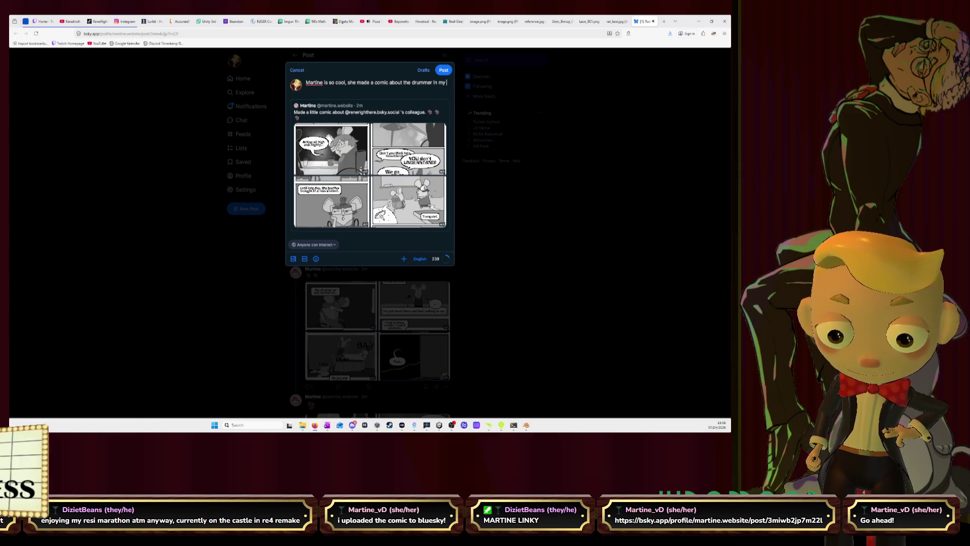
{"action": "type", "text": " band"}
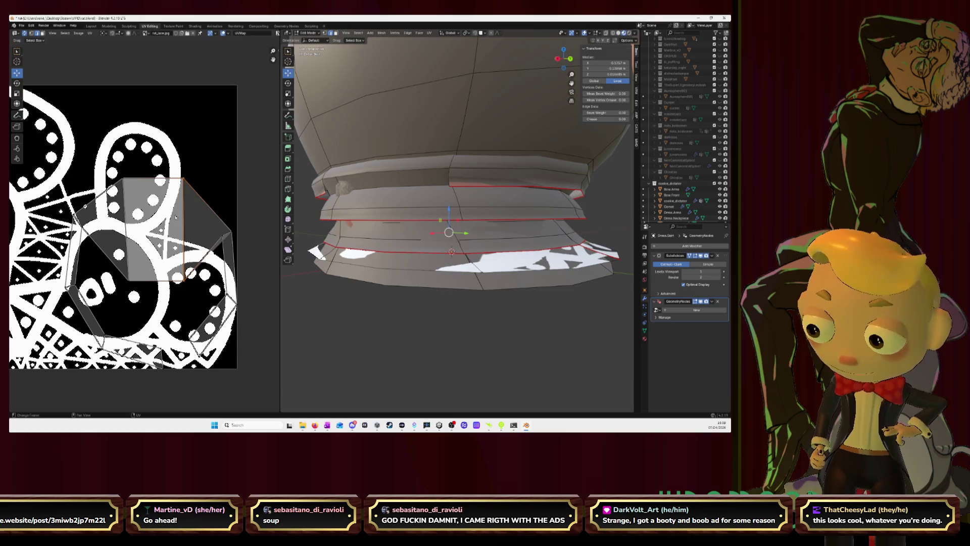
Straighten the hem band's UV face into a rectangle with its left edge active
{"action": "key", "text": "u"}
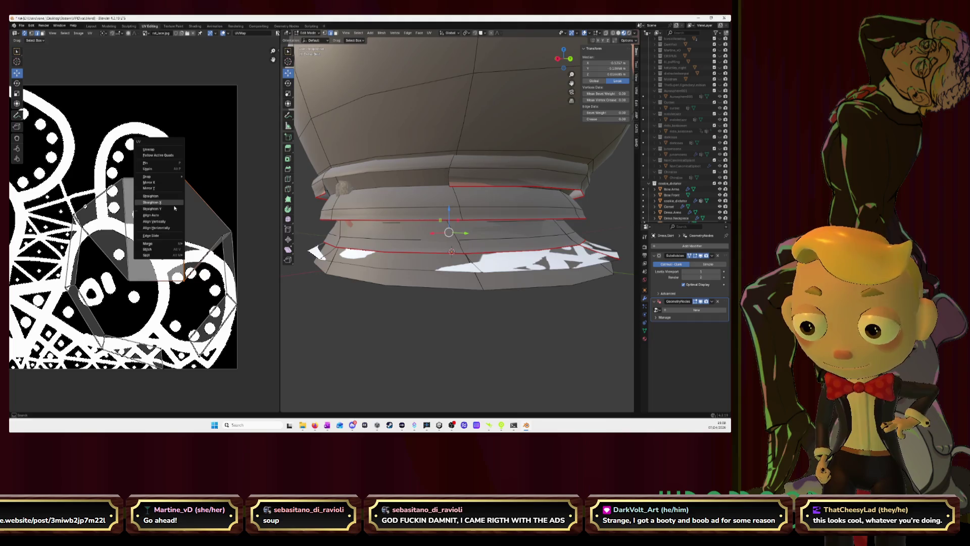
{"action": "left_click", "coordinate": [175, 210]}
{"action": "left_click", "coordinate": [124, 216]}
{"action": "key", "text": "u"}
{"action": "left_click", "coordinate": [123, 215]}
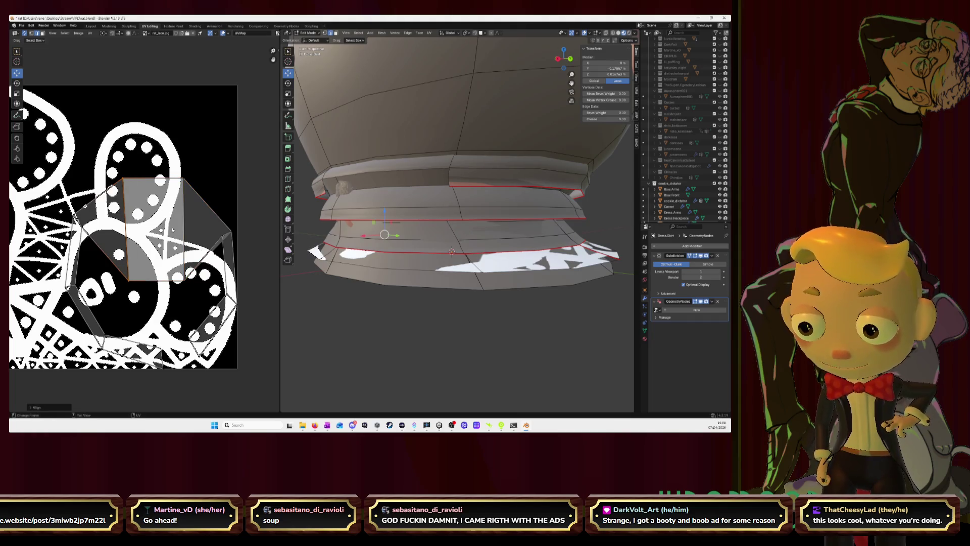
{"action": "scroll", "coordinate": [123, 215], "scroll_direction": "up", "scroll_amount": 3}
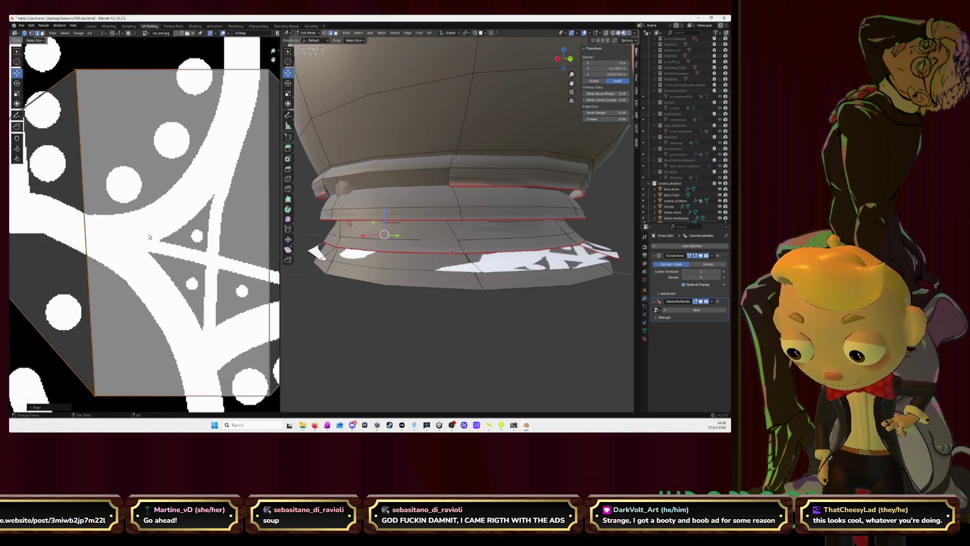
{"action": "scroll", "coordinate": [124, 216], "scroll_direction": "down", "scroll_amount": 3}
Clear the selection and reselect one face of the hem band's UV island
{"action": "key", "text": "alt+a"}
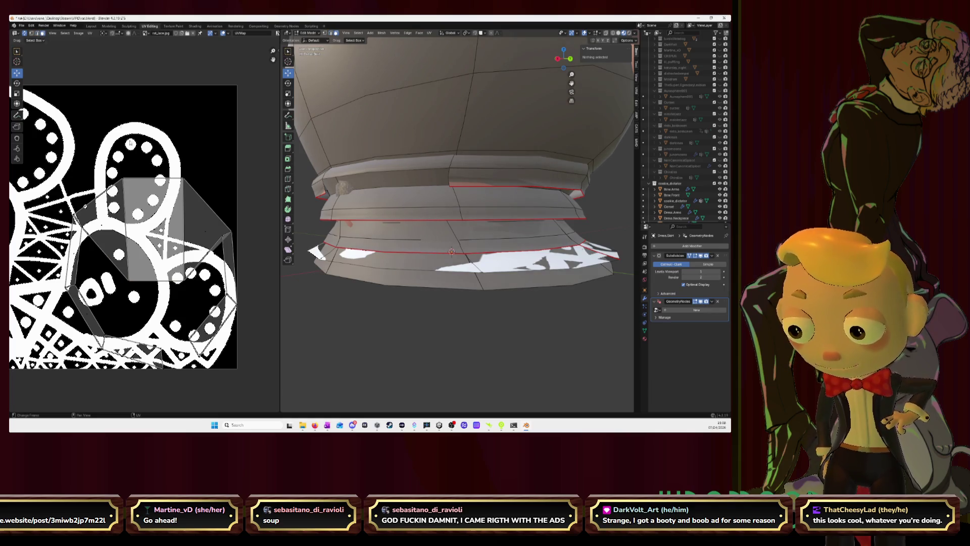
{"action": "left_click", "coordinate": [152, 216]}
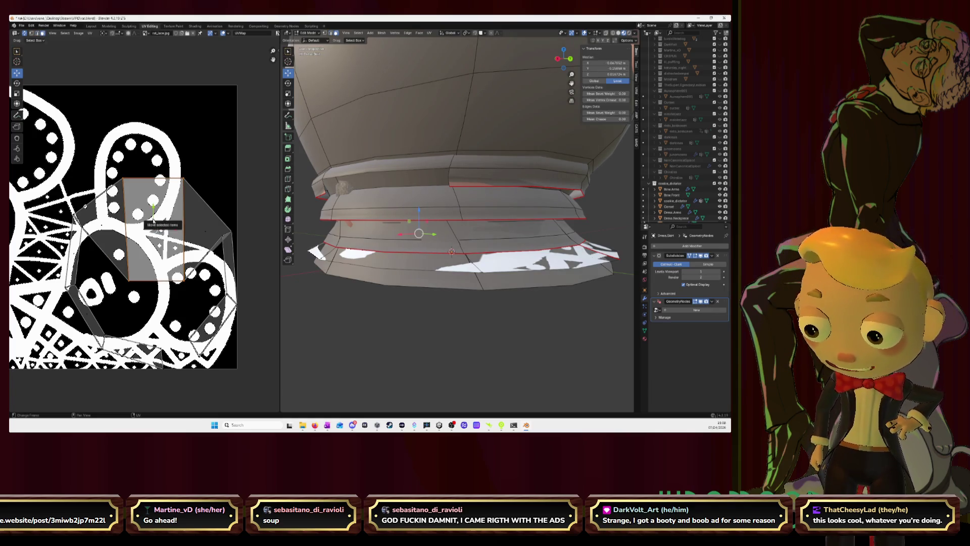
{"action": "scroll", "coordinate": [153, 220], "scroll_direction": "down", "scroll_amount": 3}
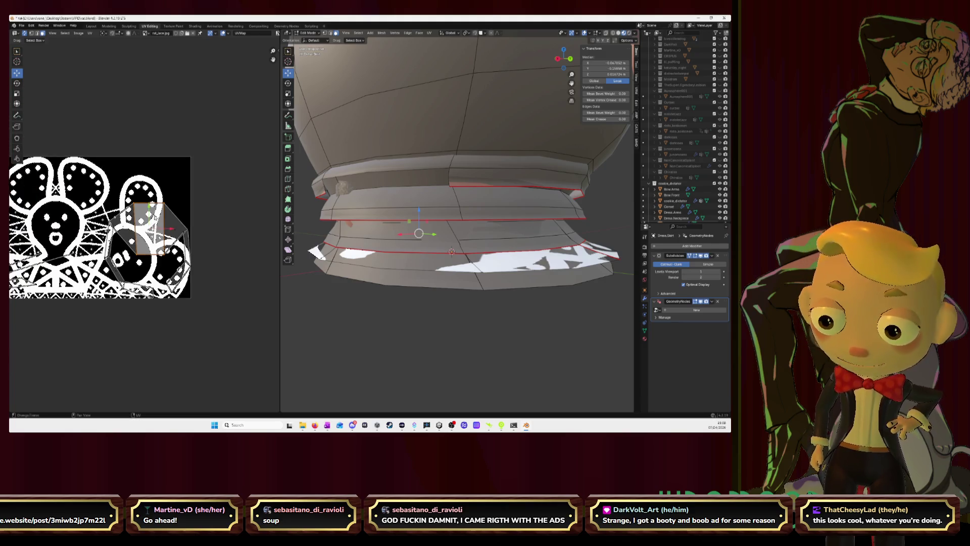
Orbit to view the bottom flared hem band, then put away the Photos reference
{"action": "middle_click_drag", "start_coordinate": [451, 252], "coordinate": [466, 254]}
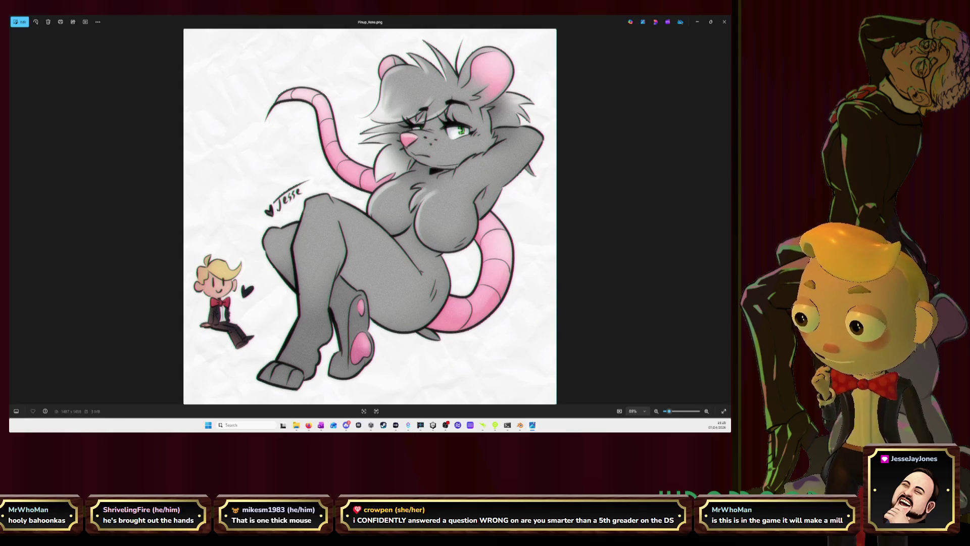
{"action": "left_click", "coordinate": [697, 21]}
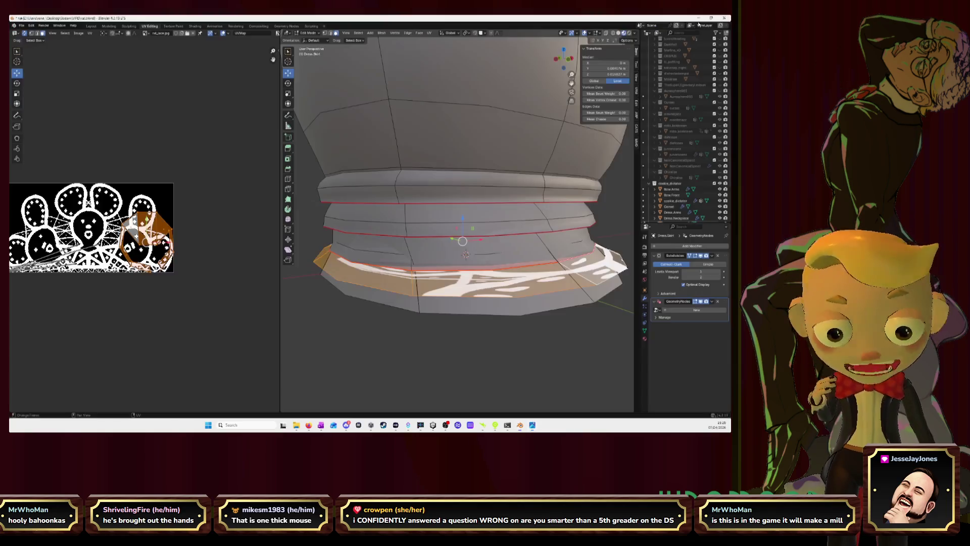